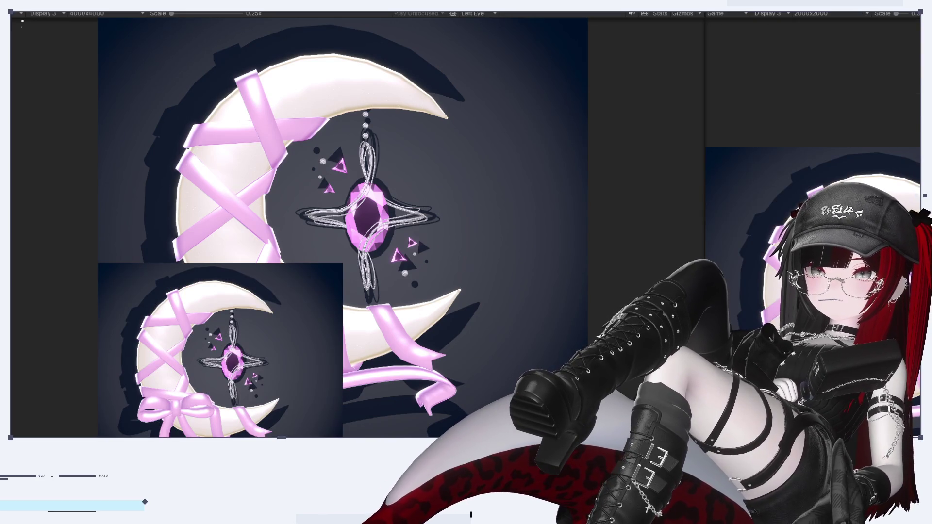
# Step: Enable the Movie recorder and set its Recording Mode to Manual
pyautogui.click(713, 92)
pyautogui.click(714, 107)
pyautogui.click(820, 41)
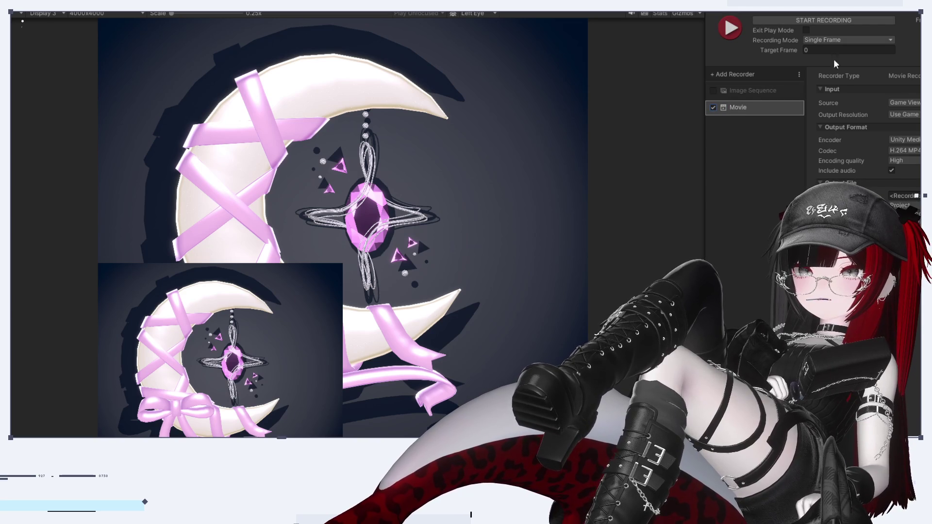
pyautogui.click(842, 53)
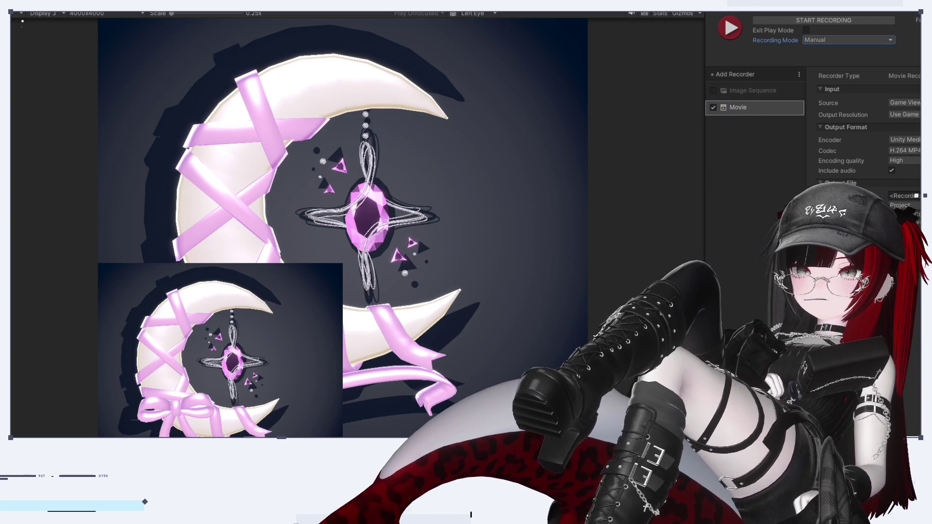
pyautogui.hotkey('ctrl', '1')
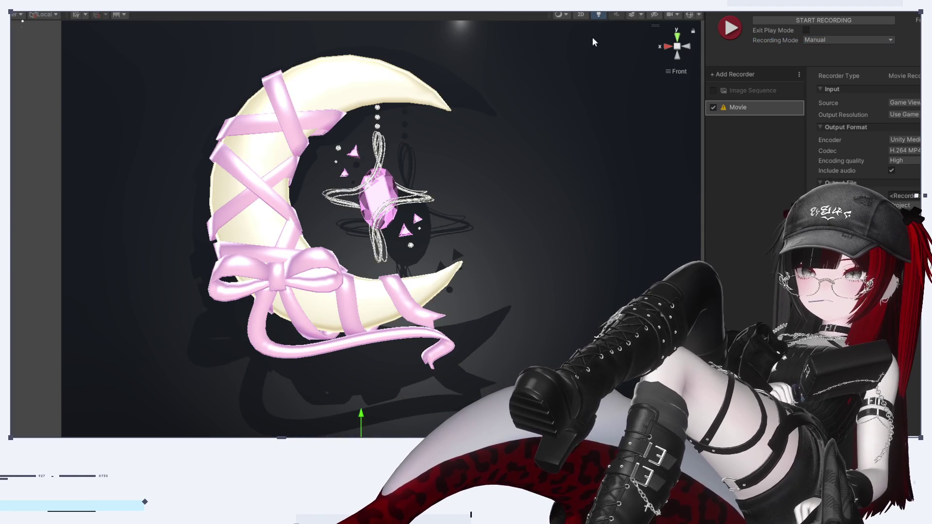
# Step: Review the output resolution and capture source options, keeping Game View as the source
pyautogui.click(689, 42)
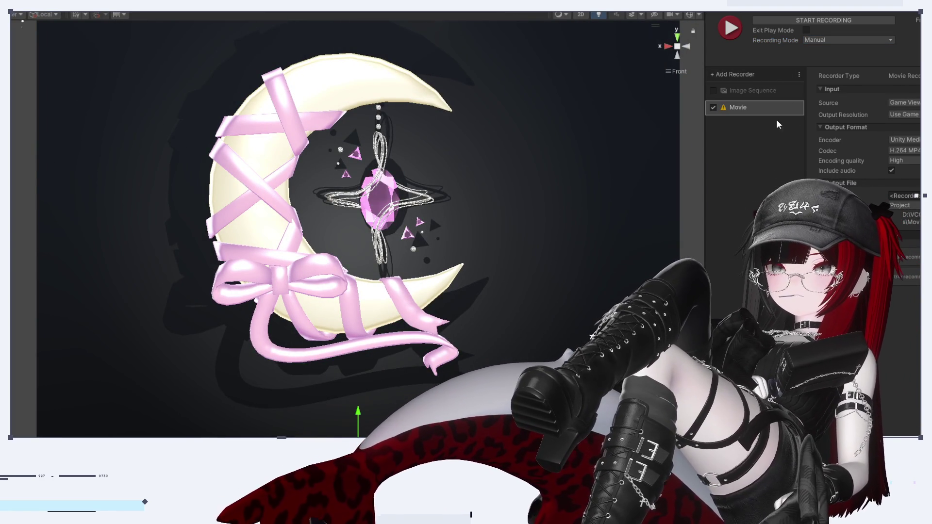
pyautogui.click(904, 114)
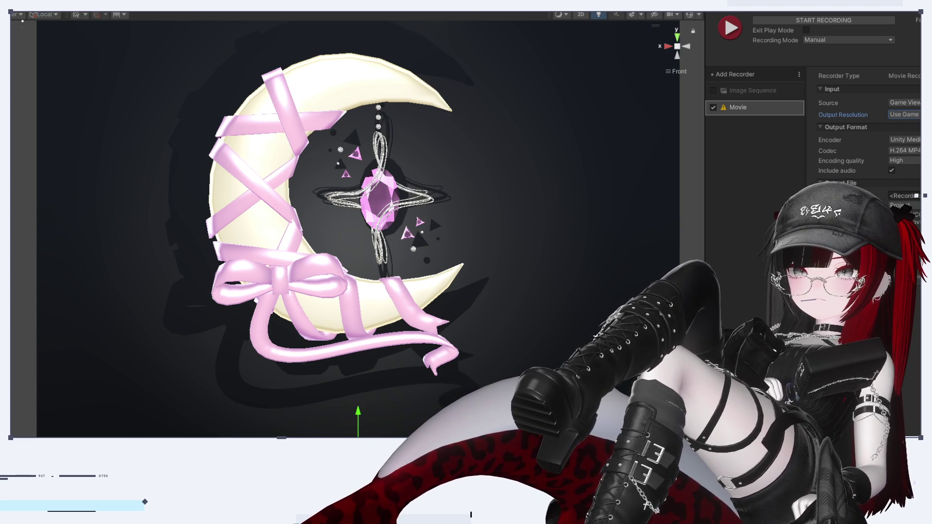
pyautogui.click(808, 173)
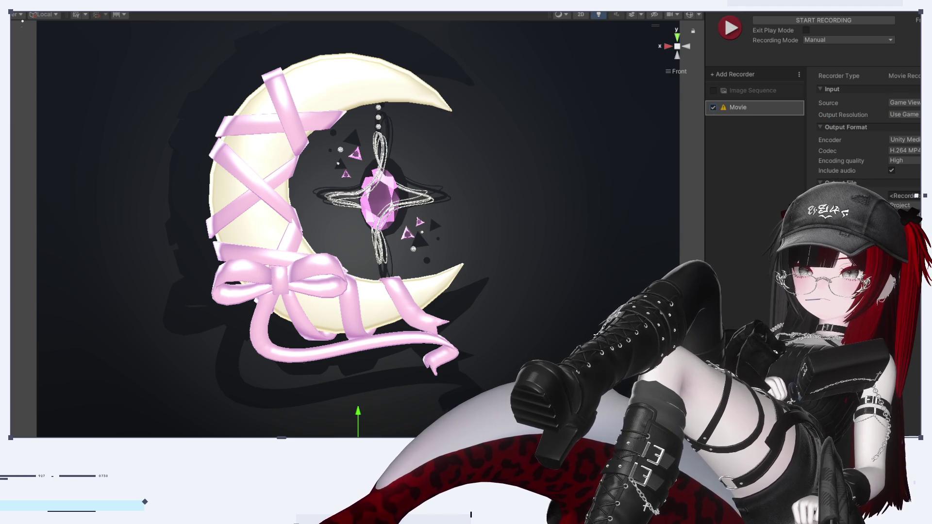
pyautogui.click(904, 103)
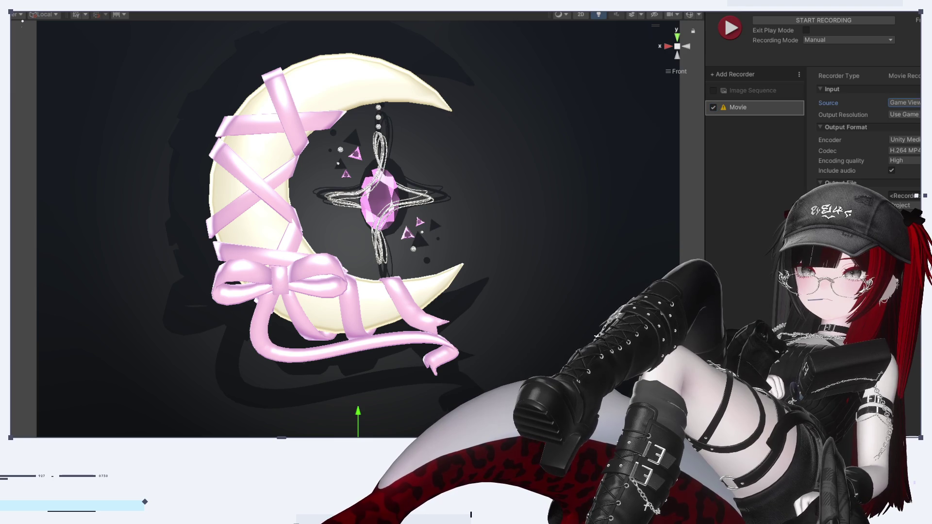
pyautogui.click(904, 102)
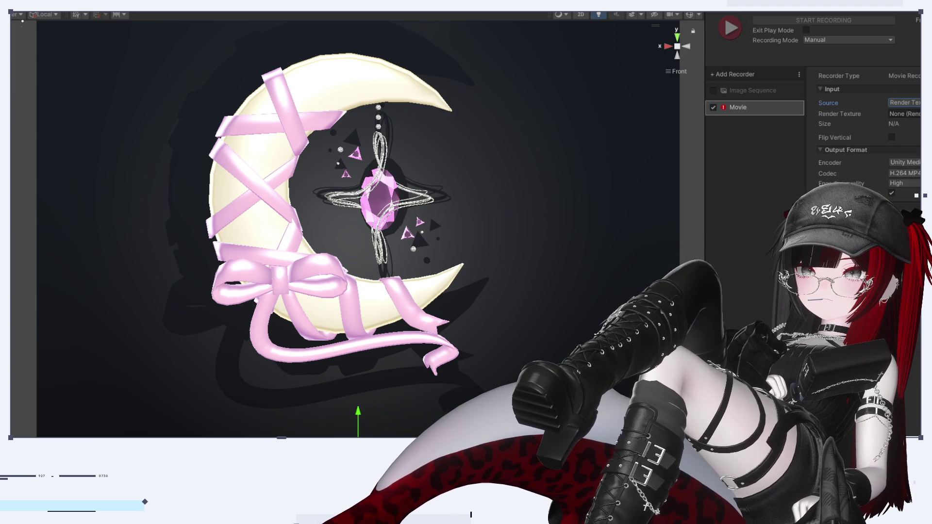
pyautogui.hotkey('ctrl', 'z')
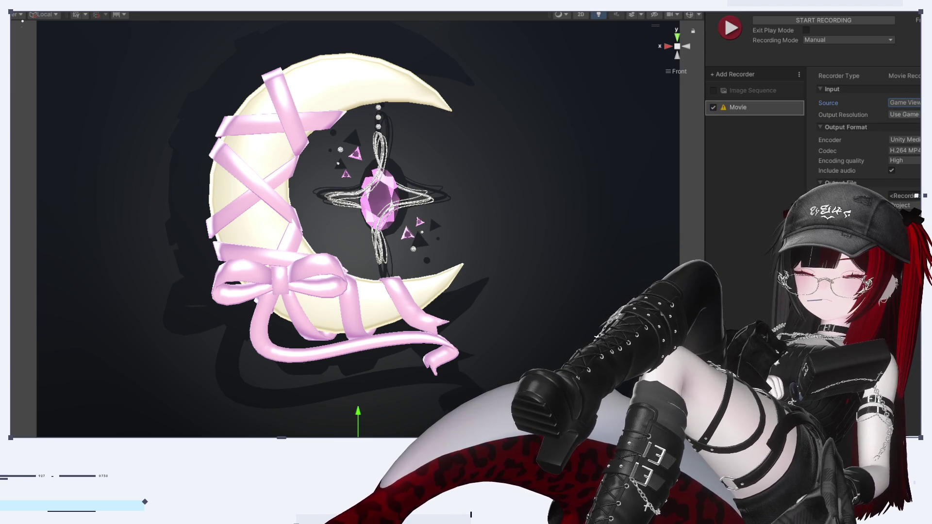
# Step: Set Output Resolution to Custom with width 2000, then start recording the movie
pyautogui.click(904, 114)
pyautogui.click(899, 125)
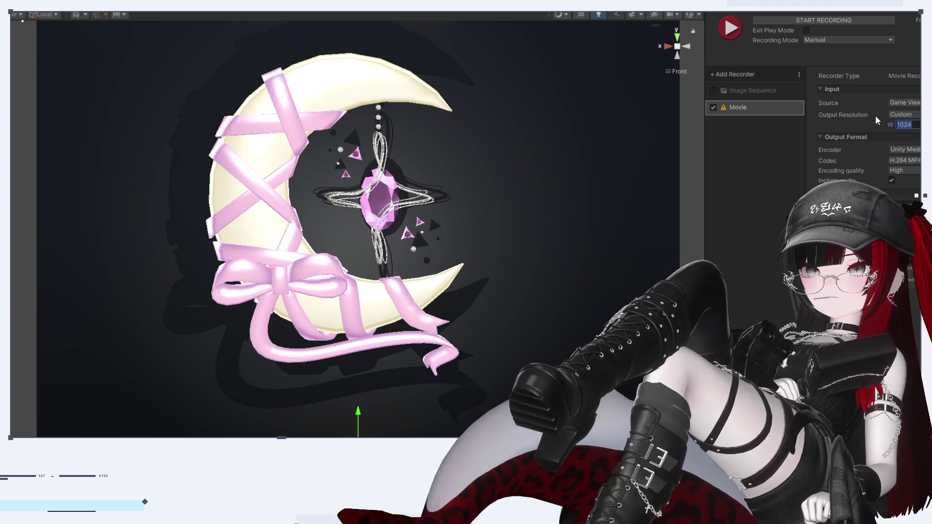
pyautogui.write('2000')
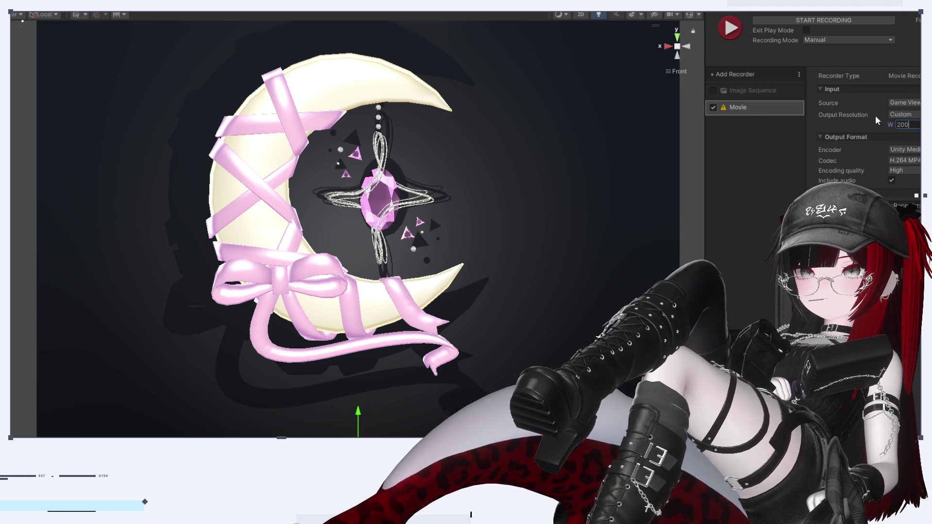
pyautogui.press('Return')
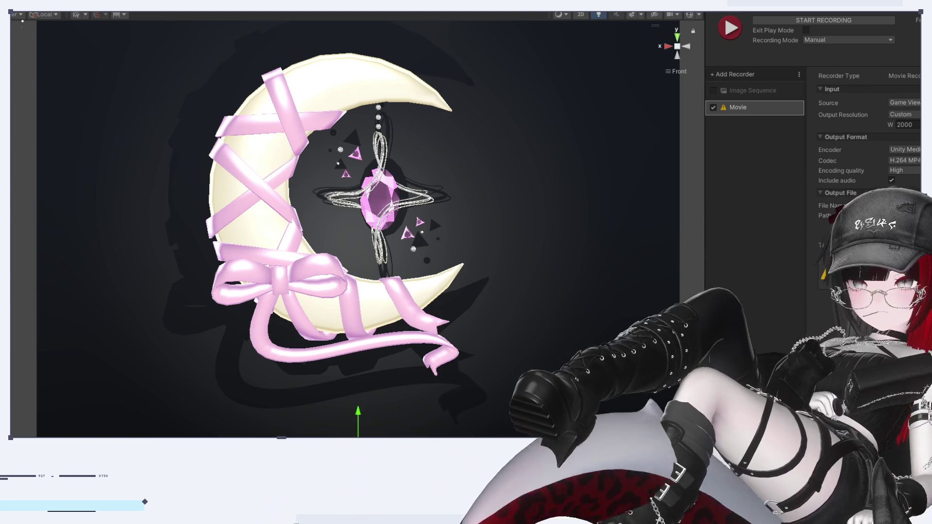
pyautogui.click(740, 30)
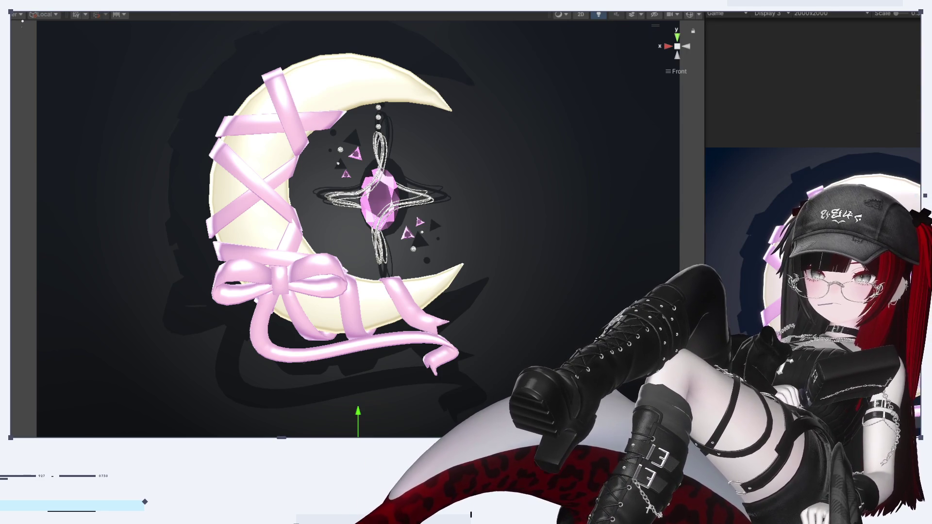
# Step: Rotate the moon ornament around its vertical axis
pyautogui.press('e')
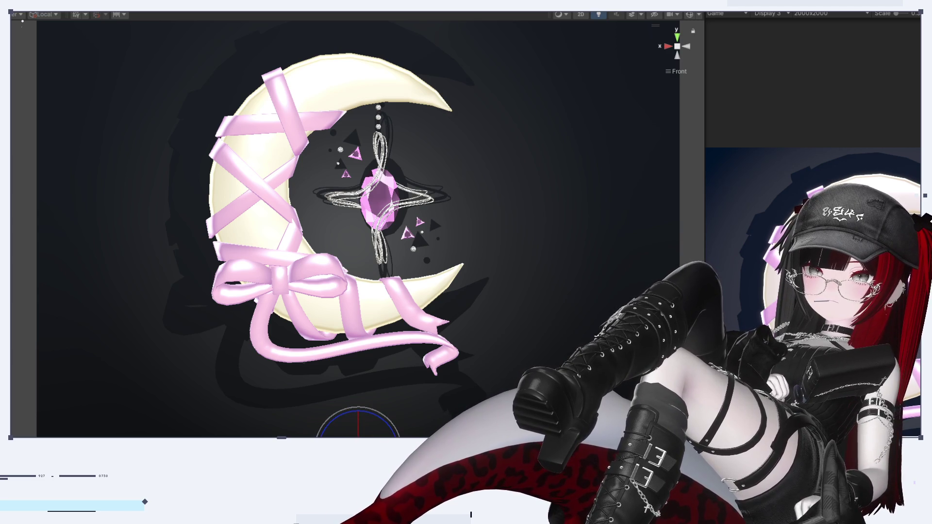
pyautogui.click(403, 192)
pyautogui.moveTo(387, 226)
pyautogui.mouseDown()
pyautogui.moveTo(279, 244)
pyautogui.moveTo(11, 251)
pyautogui.mouseUp()
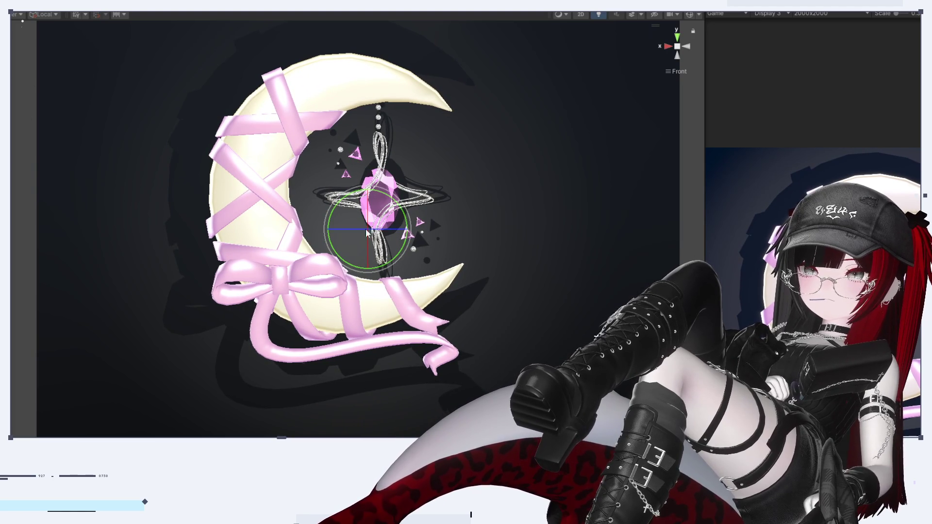
# Step: Slide the moon ornament along X to position -0.065
pyautogui.press('w')
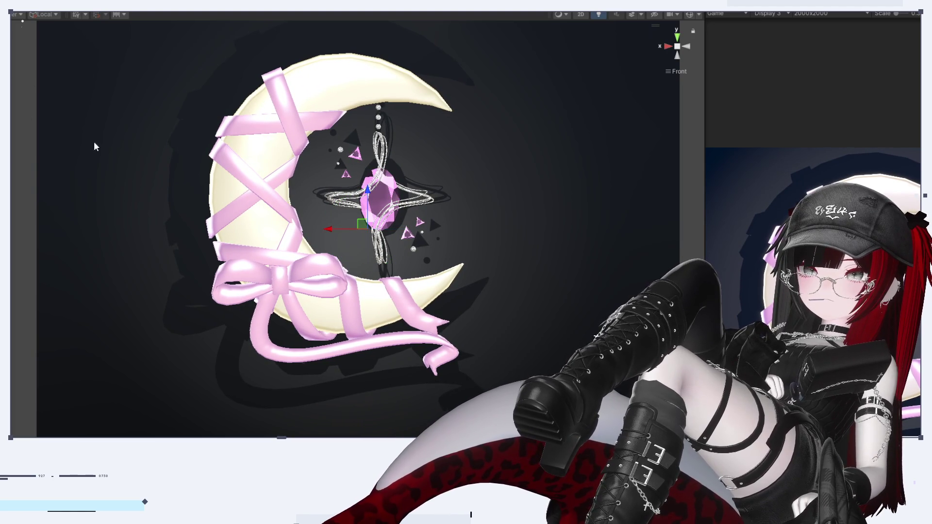
pyautogui.moveTo(331, 229)
pyautogui.mouseDown()
pyautogui.moveTo(304, 234)
pyautogui.moveTo(366, 262)
pyautogui.moveTo(346, 276)
pyautogui.moveTo(362, 285)
pyautogui.moveTo(333, 304)
pyautogui.moveTo(340, 326)
pyautogui.mouseUp()
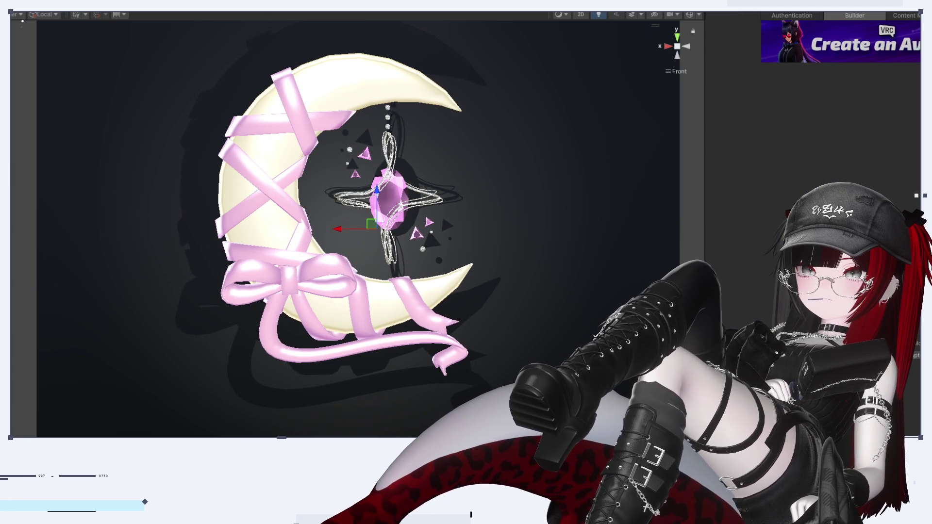
pyautogui.click(741, 14)
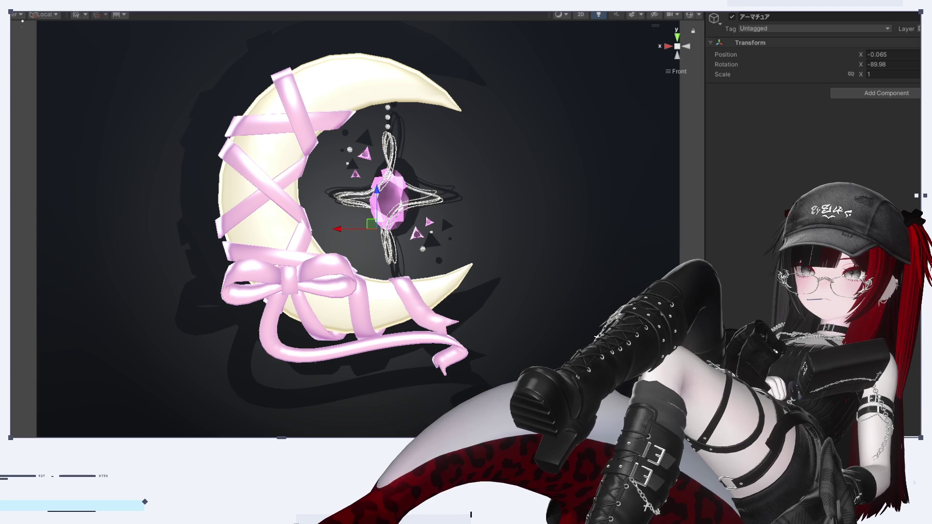
# Step: Stop the current movie recording in the Recorder and start a new one
pyautogui.click(851, 12)
pyautogui.click(828, 14)
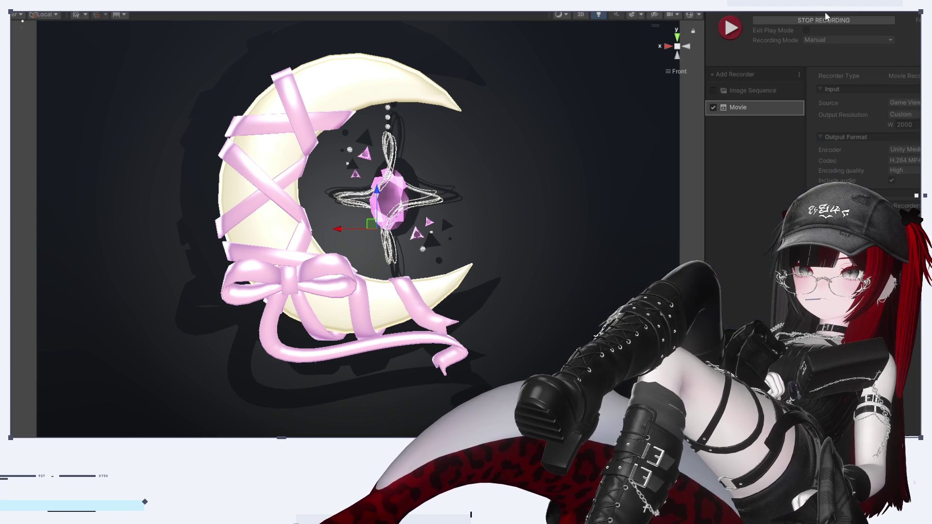
pyautogui.click(733, 35)
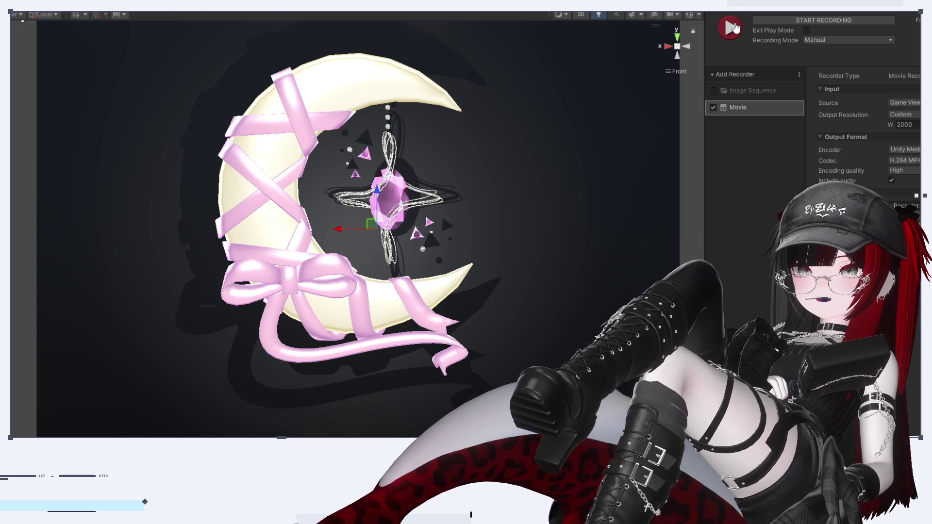
pyautogui.click(731, 28)
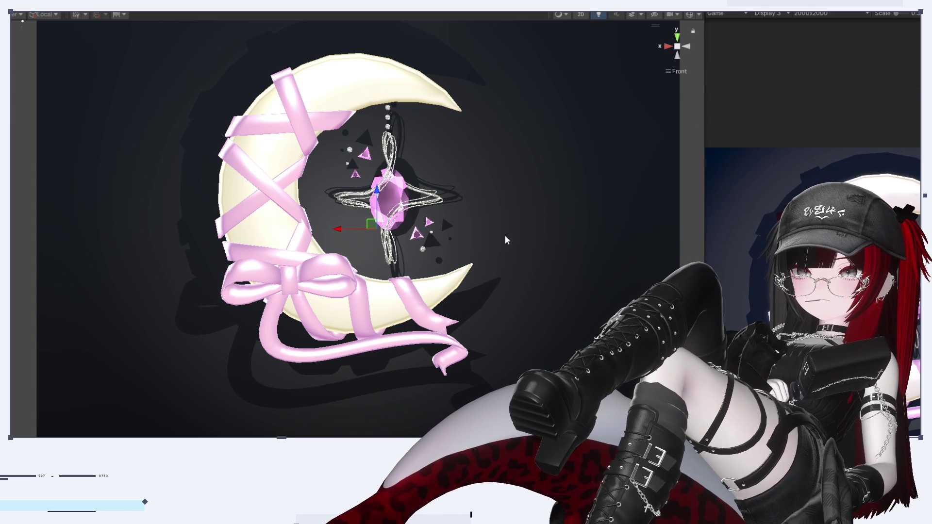
# Step: Slide the moon ornament left and back right, then spin it edge-on and back
pyautogui.moveTo(342, 231); pyautogui.dragTo(250, 237)
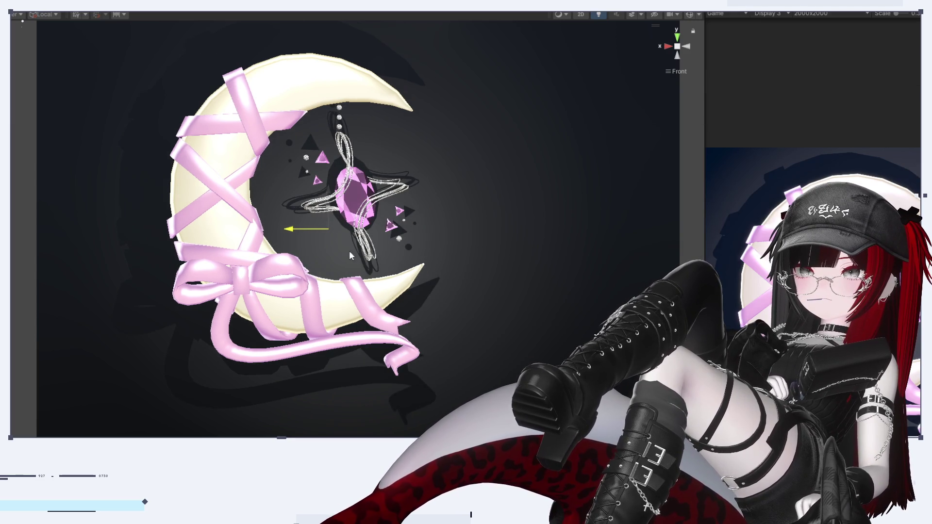
pyautogui.moveTo(421, 252)
pyautogui.mouseDown()
pyautogui.moveTo(444, 252)
pyautogui.moveTo(233, 272)
pyautogui.moveTo(338, 287)
pyautogui.mouseUp()
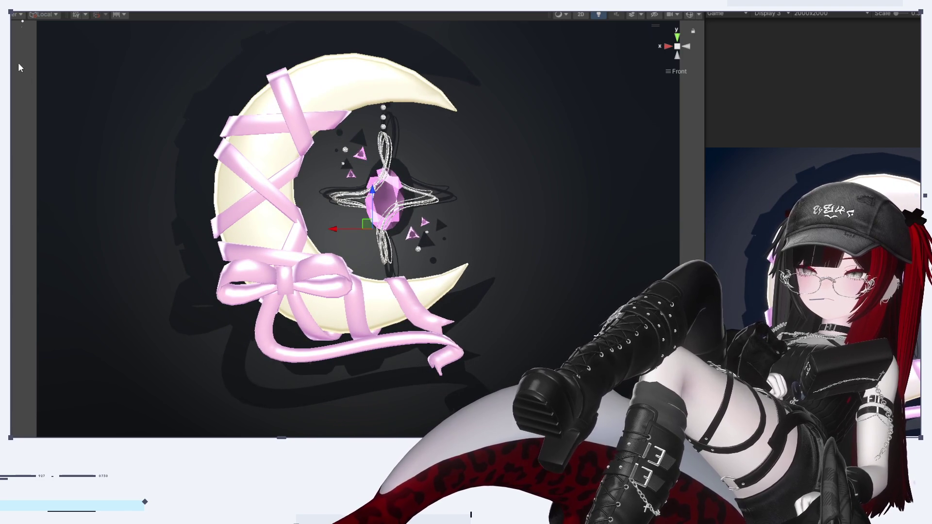
pyautogui.press('e')
pyautogui.moveTo(387, 227); pyautogui.dragTo(11, 238)
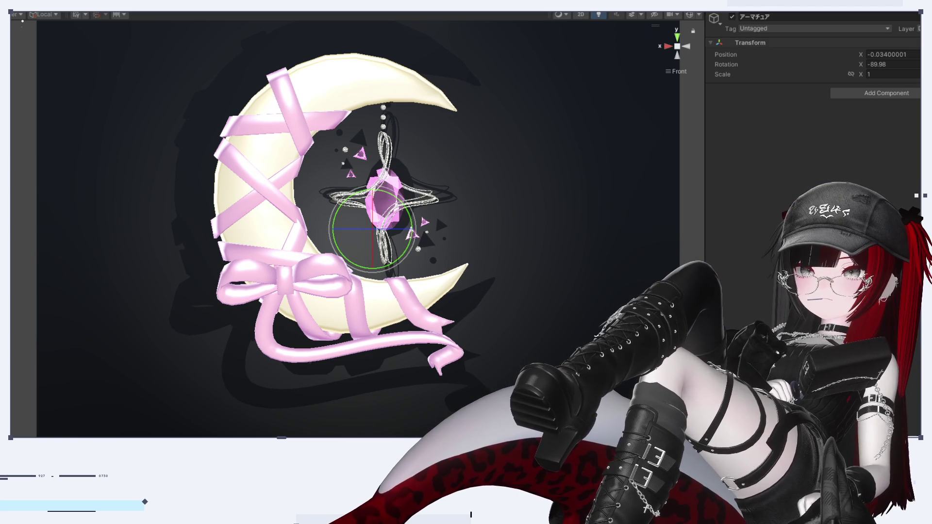
pyautogui.hotkey('ctrl', '2')
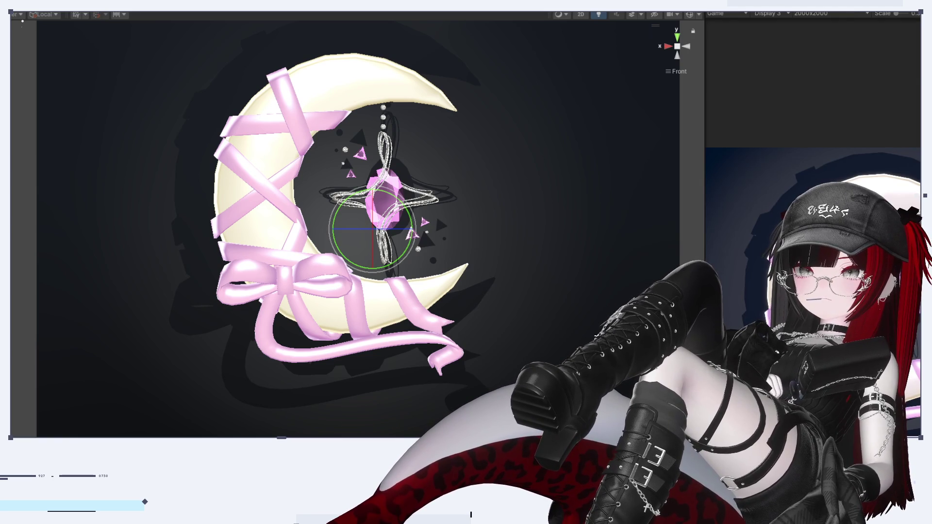
pyautogui.click(705, 13)
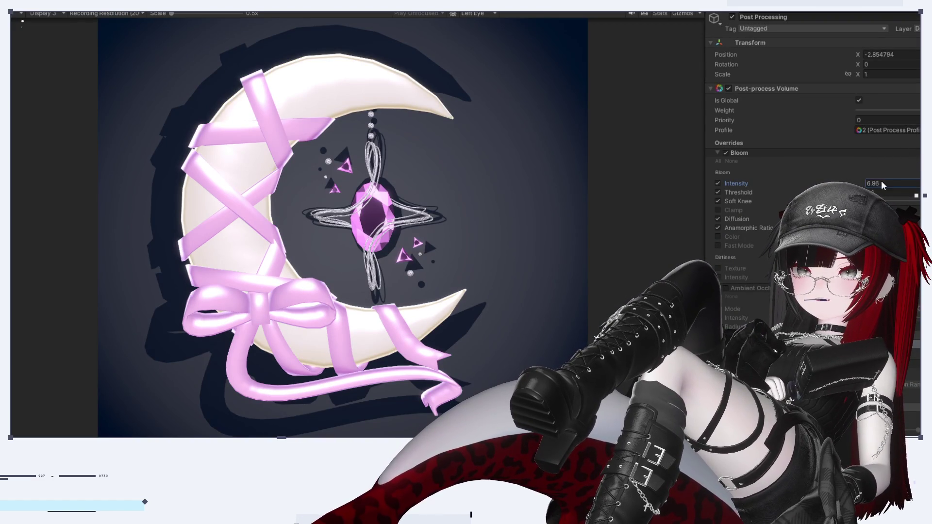
# Step: Set Bloom intensity to 27.21 and check the moon in the Game view preview
pyautogui.write('32.34')
pyautogui.write('27.09')
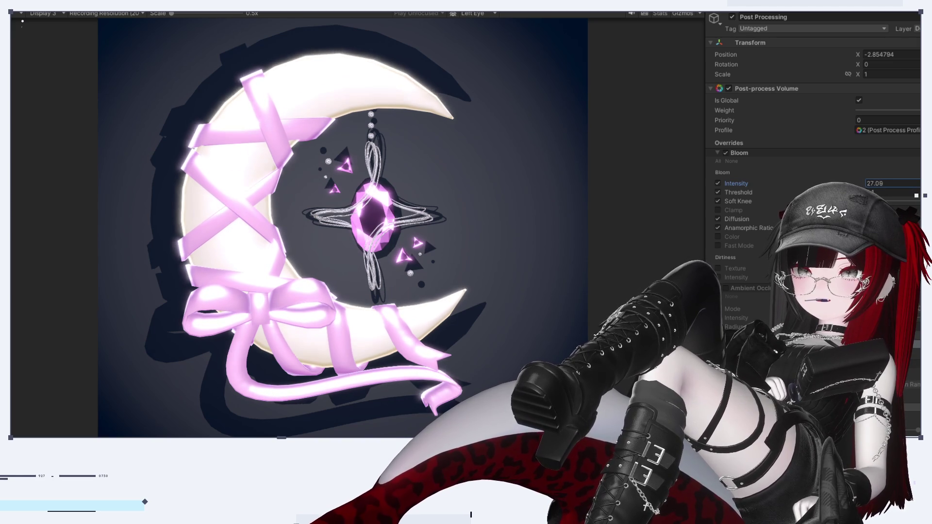
pyautogui.moveTo(738, 201)
pyautogui.mouseDown()
pyautogui.moveTo(757, 201)
pyautogui.moveTo(743, 201)
pyautogui.mouseUp()
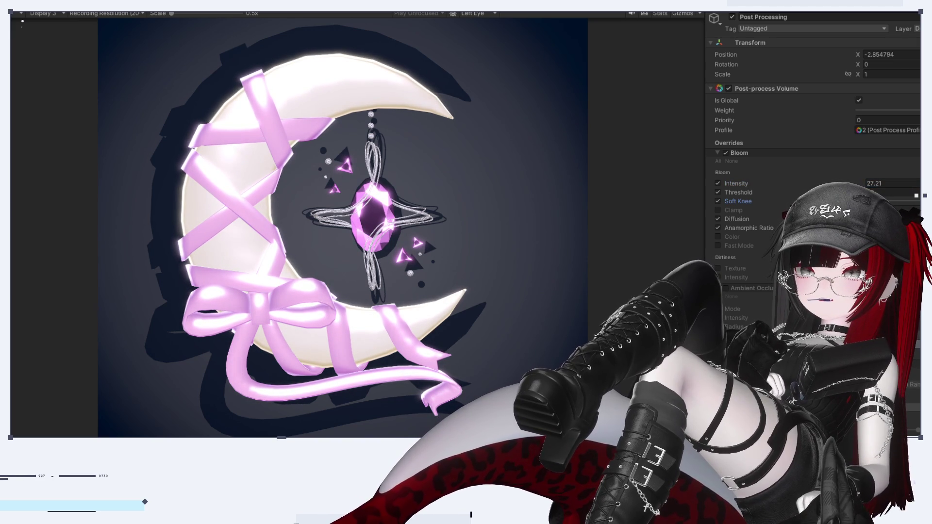
pyautogui.click(826, 13)
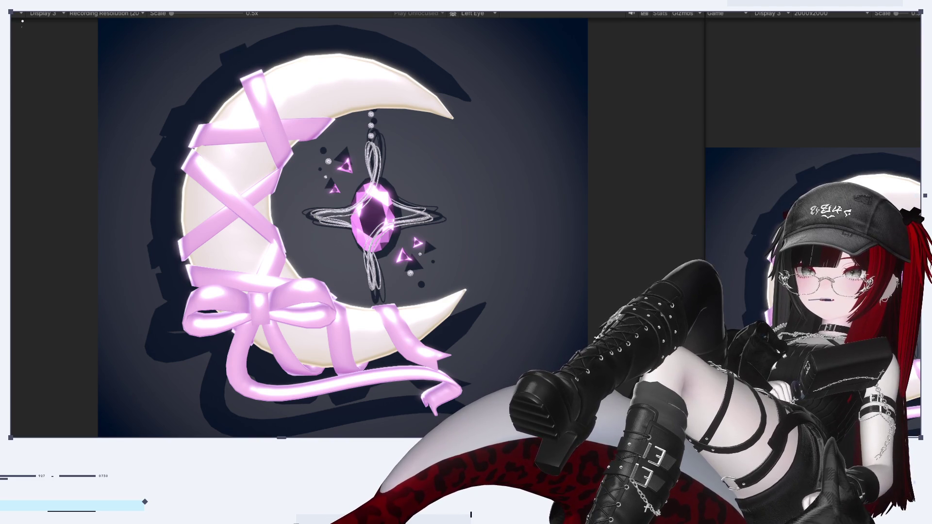
pyautogui.click(68, 7)
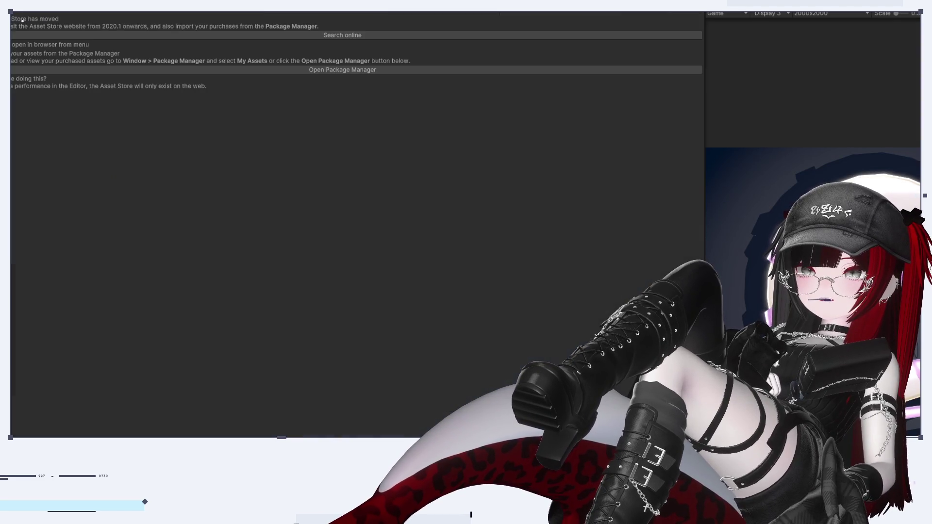
# Step: Nudge the moon ornament left along X, then enlarge the Game view preview scale
pyautogui.click(28, 15)
pyautogui.press('w')
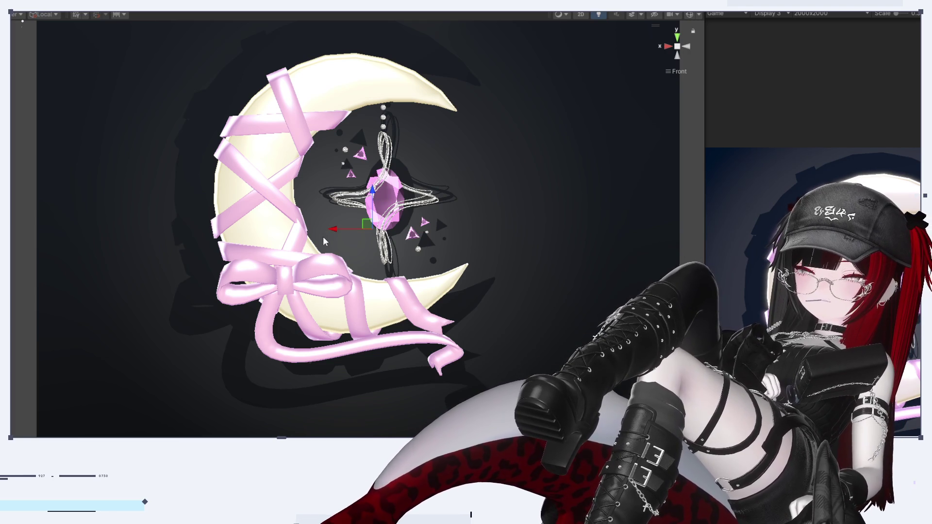
pyautogui.moveTo(338, 243)
pyautogui.mouseDown()
pyautogui.moveTo(286, 243)
pyautogui.moveTo(375, 257)
pyautogui.moveTo(325, 270)
pyautogui.moveTo(354, 281)
pyautogui.moveTo(383, 318)
pyautogui.moveTo(274, 360)
pyautogui.moveTo(369, 386)
pyautogui.moveTo(336, 388)
pyautogui.mouseUp()
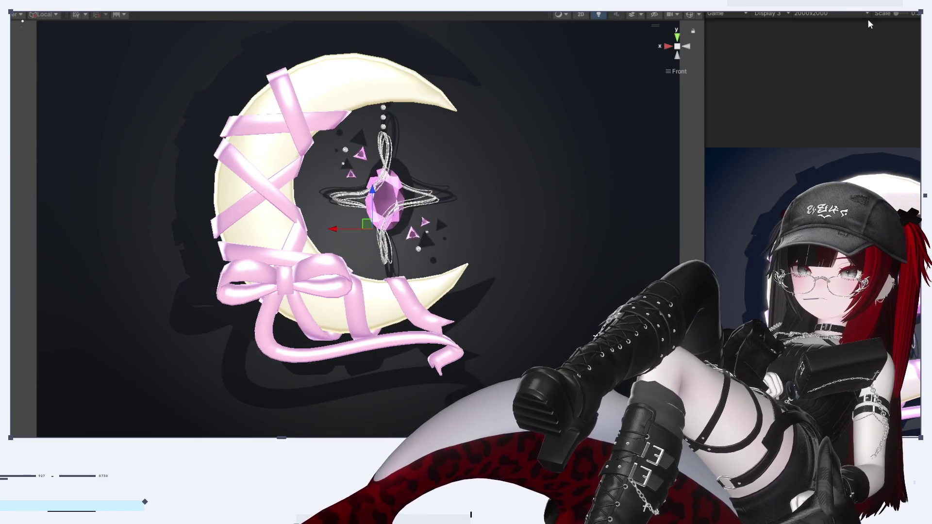
pyautogui.click(100, 46)
pyautogui.click(140, 13)
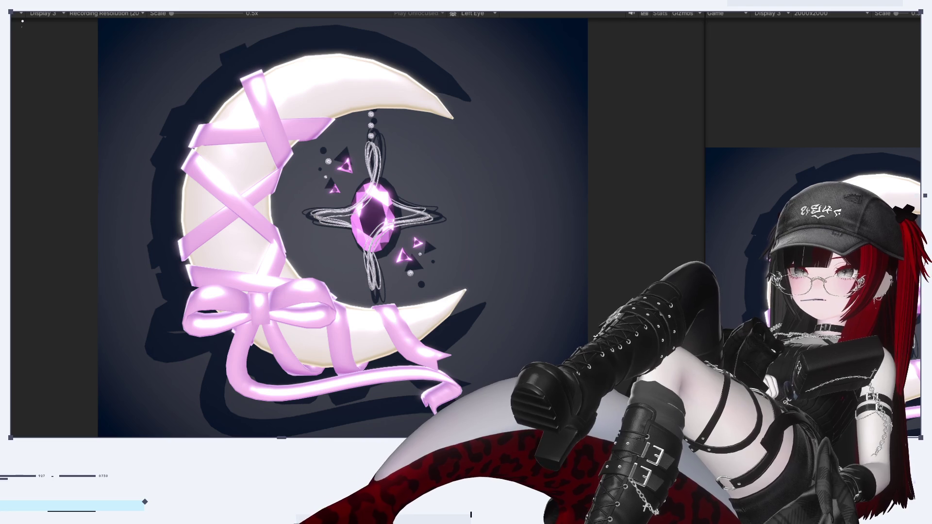
pyautogui.moveTo(901, 15); pyautogui.dragTo(907, 14)
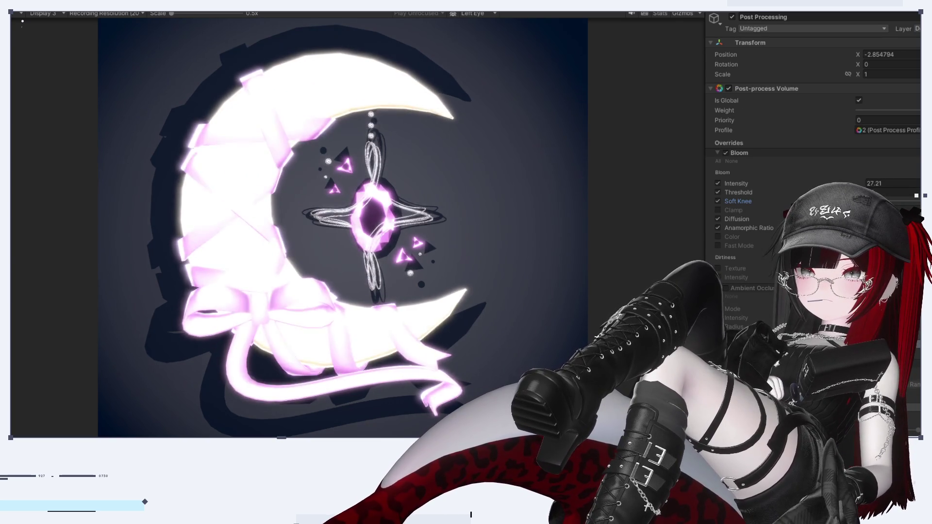
# Step: Lower the bloom Intensity to 44.97
pyautogui.moveTo(859, 183)
pyautogui.mouseDown()
pyautogui.moveTo(742, 182)
pyautogui.moveTo(916, 199)
pyautogui.mouseUp()
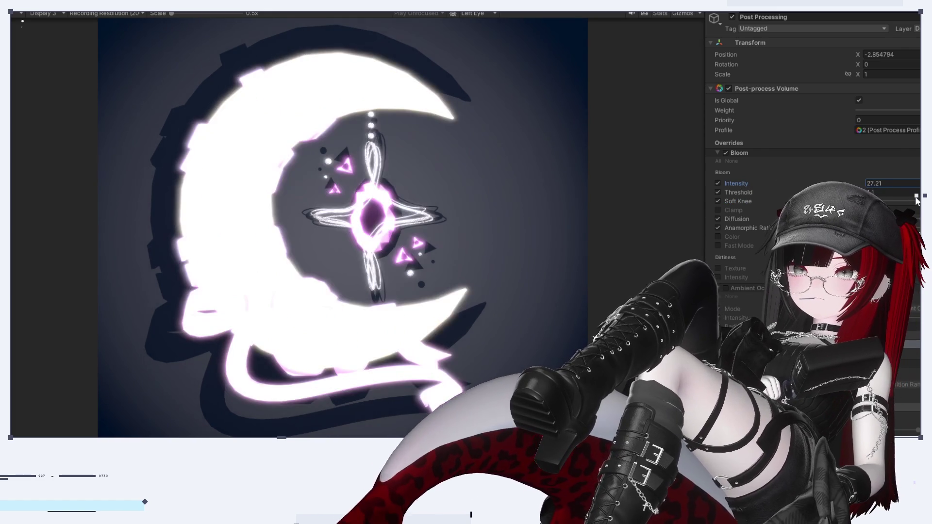
pyautogui.click(917, 201)
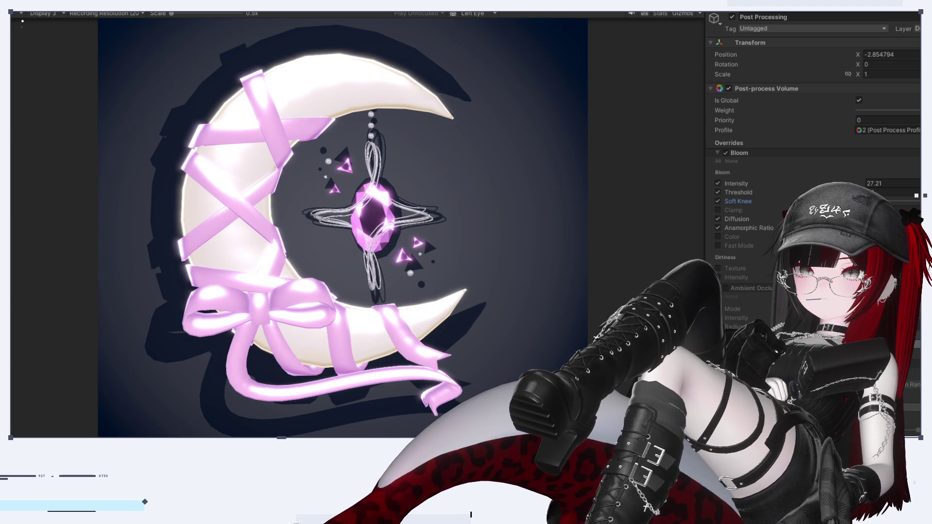
pyautogui.click(917, 195)
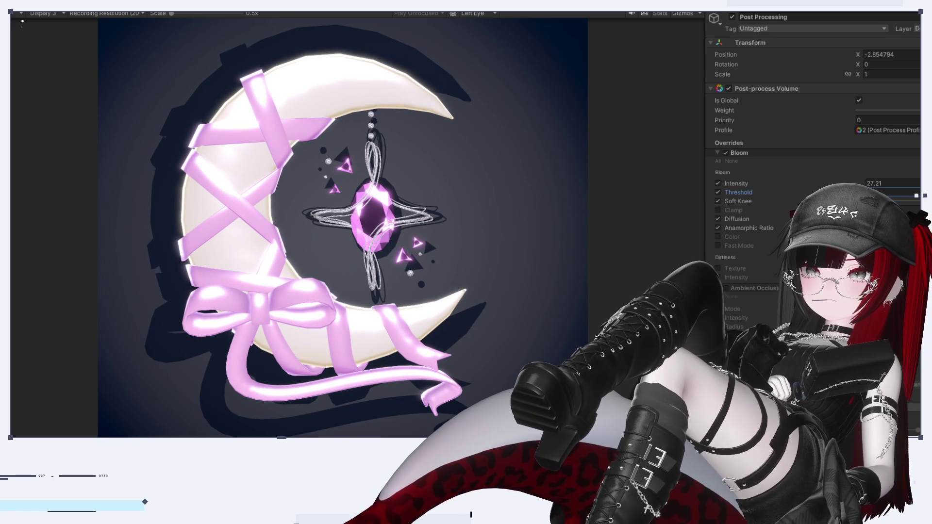
pyautogui.click(869, 184)
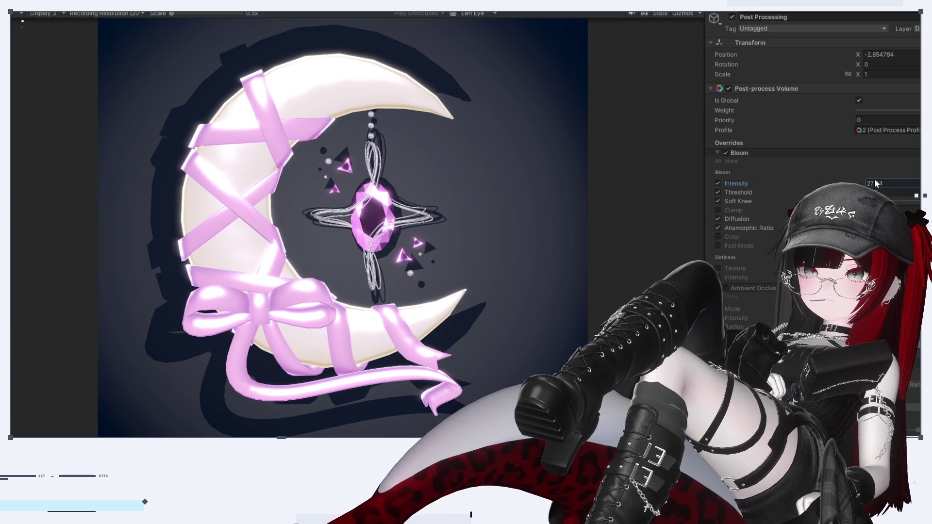
pyautogui.write('25.4239.4')
pyautogui.press('Return')
pyautogui.write('44.52')
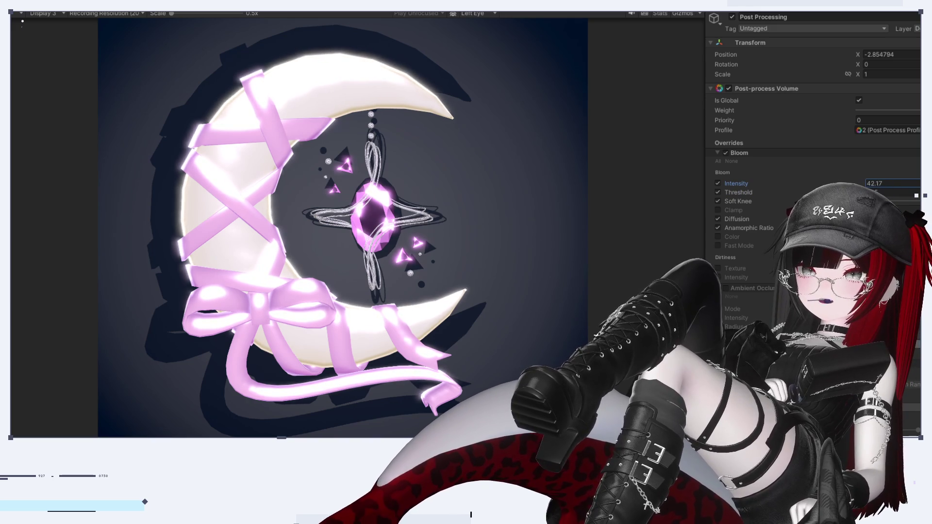
pyautogui.write('44.97')
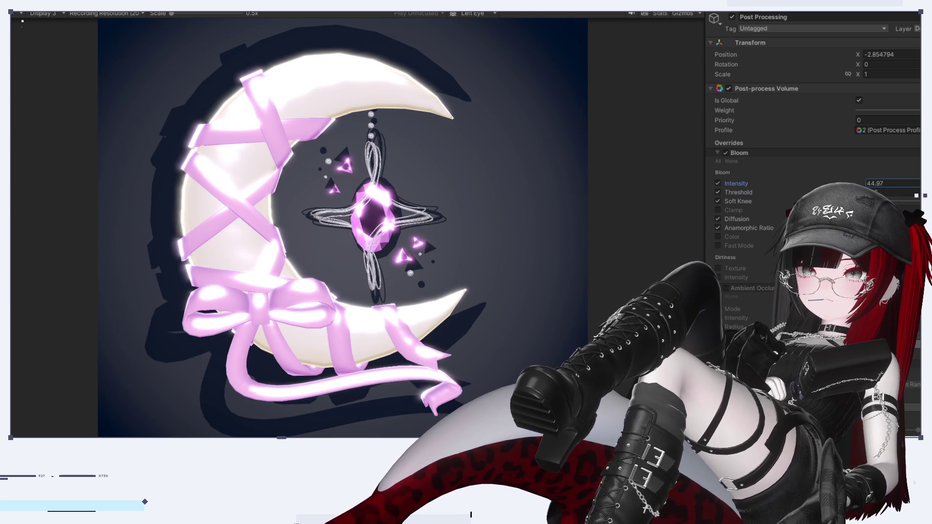
# Step: Set the bloom Threshold to 2
pyautogui.click(889, 192)
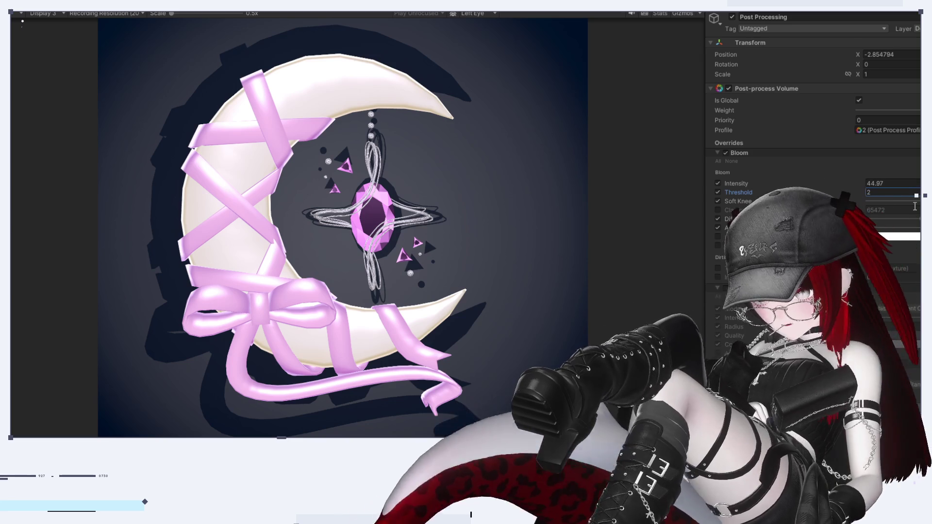
pyautogui.write('2')
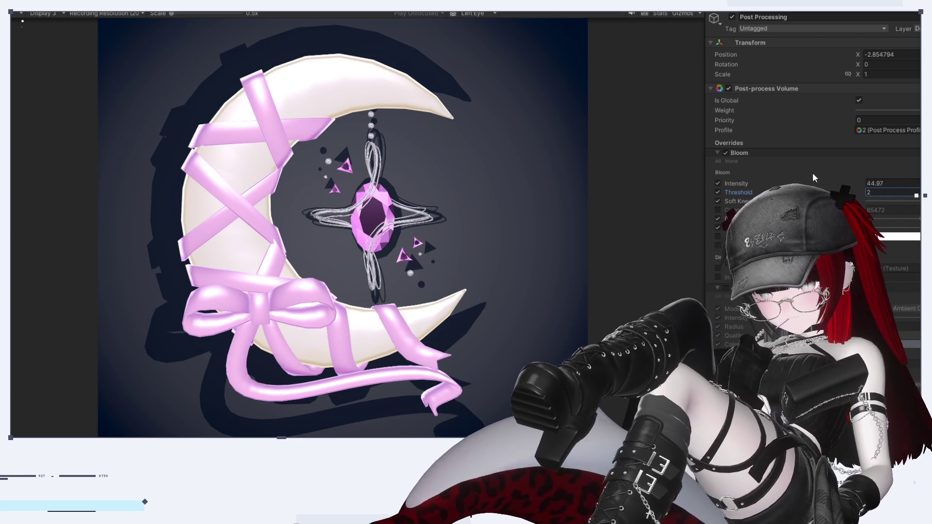
pyautogui.press('Return')
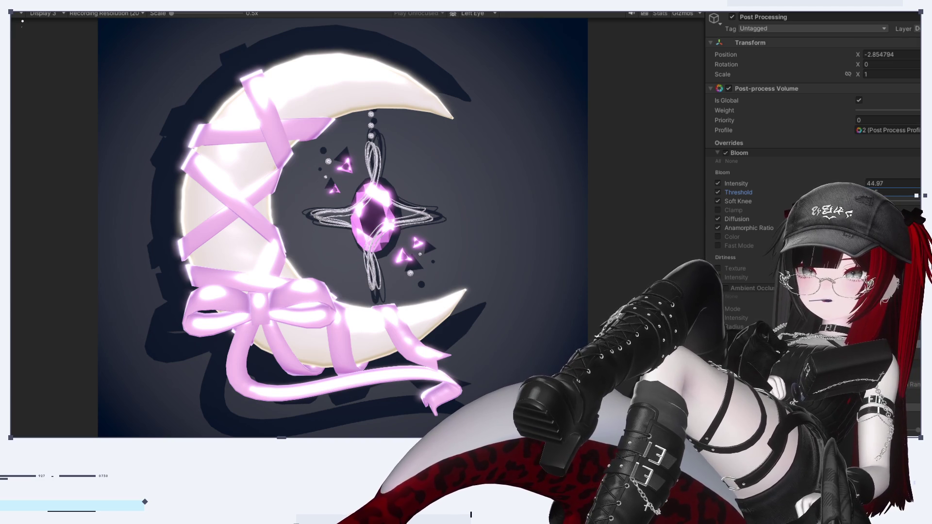
pyautogui.press('Return')
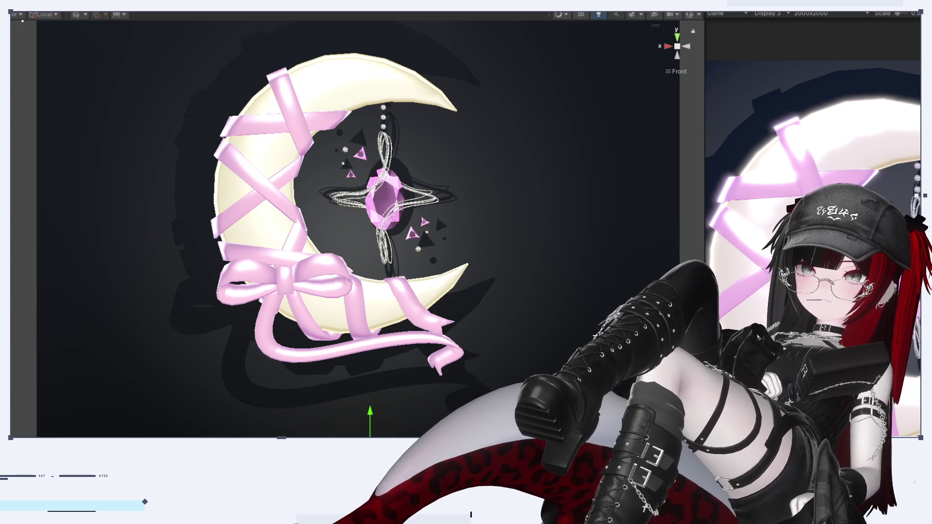
# Step: Shift the gem ornament along X and zoom in on the moon
pyautogui.click(381, 204)
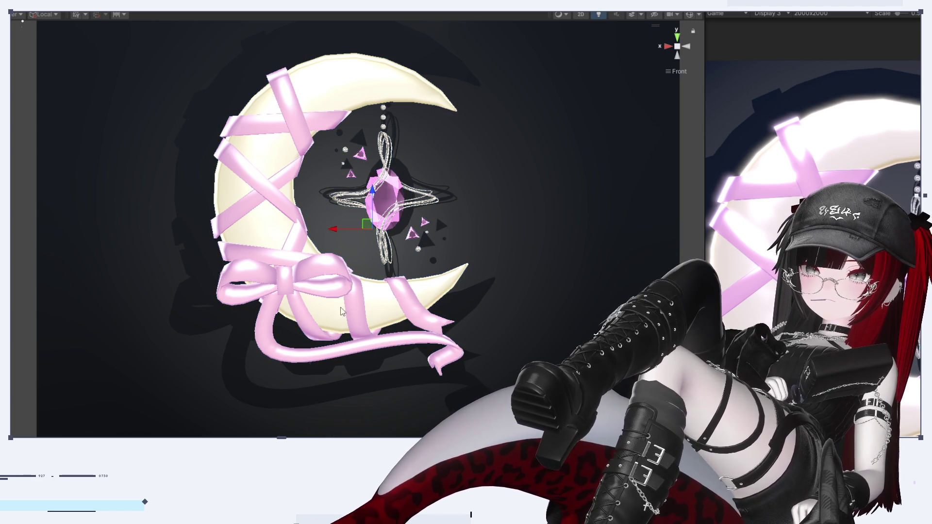
pyautogui.moveTo(339, 229)
pyautogui.mouseDown()
pyautogui.moveTo(340, 255)
pyautogui.moveTo(321, 297)
pyautogui.mouseUp()
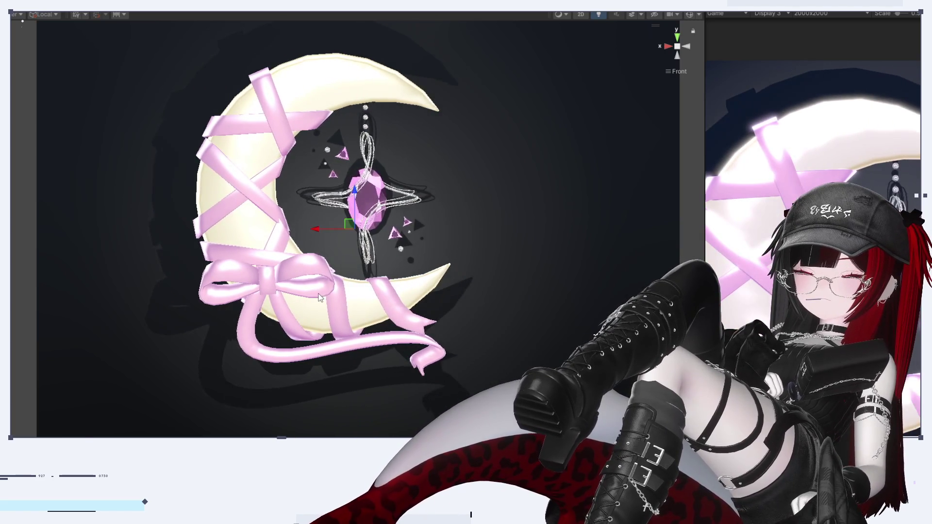
pyautogui.scroll(2, 320, 297)
pyautogui.moveTo(321, 298); pyautogui.dragTo(300, 290, button='middle')
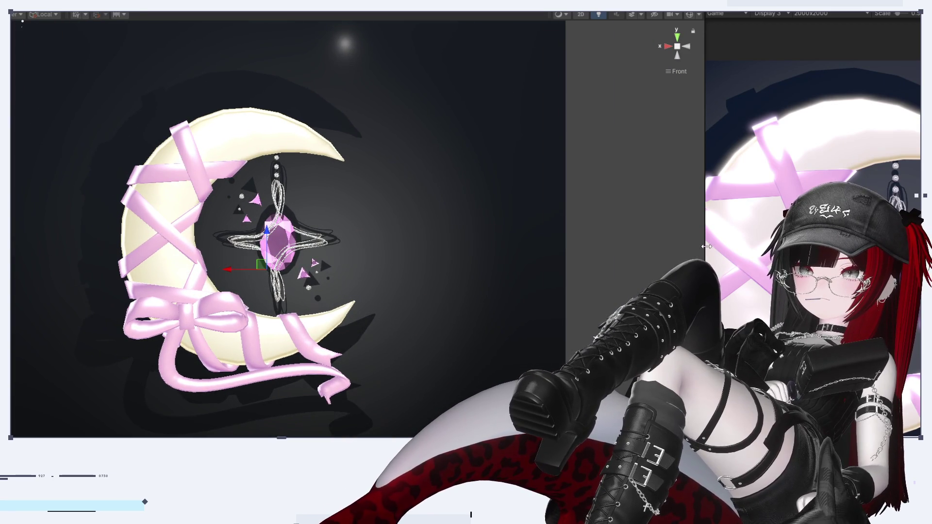
pyautogui.moveTo(706, 246); pyautogui.dragTo(615, 247)
# Step: Start the Game view movie recording, then slide the moon along X and turn it slightly
pyautogui.click(739, 34)
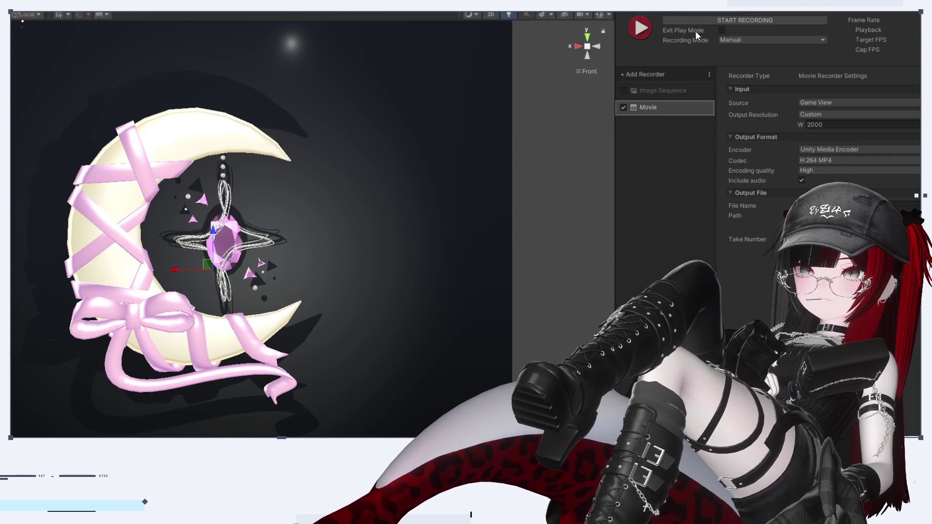
pyautogui.click(640, 29)
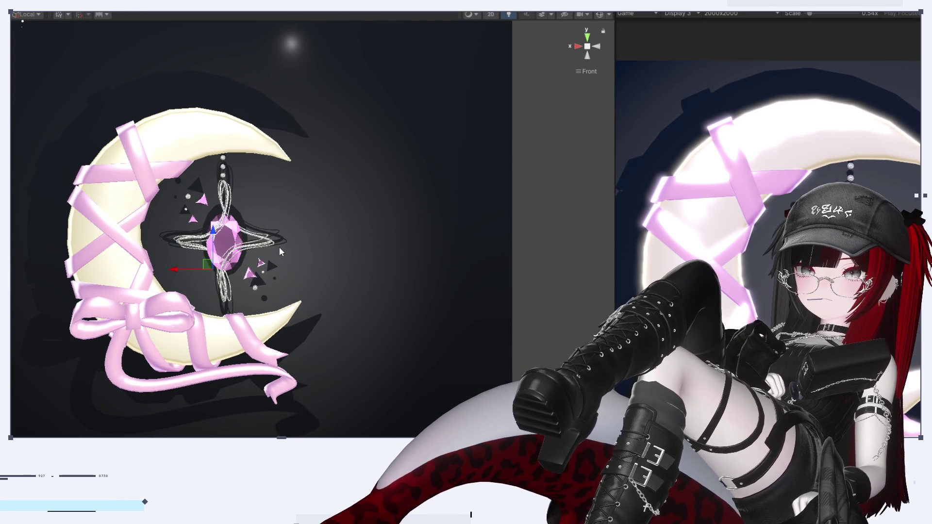
pyautogui.moveTo(613, 224); pyautogui.dragTo(591, 223)
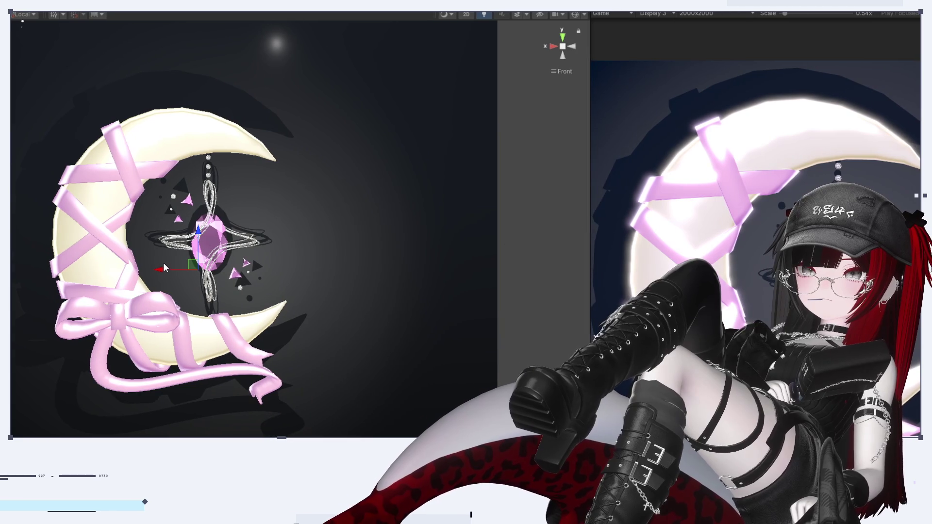
pyautogui.moveTo(162, 269)
pyautogui.mouseDown()
pyautogui.moveTo(245, 272)
pyautogui.moveTo(191, 272)
pyautogui.moveTo(119, 298)
pyautogui.moveTo(254, 316)
pyautogui.moveTo(137, 330)
pyautogui.moveTo(34, 256)
pyautogui.mouseUp()
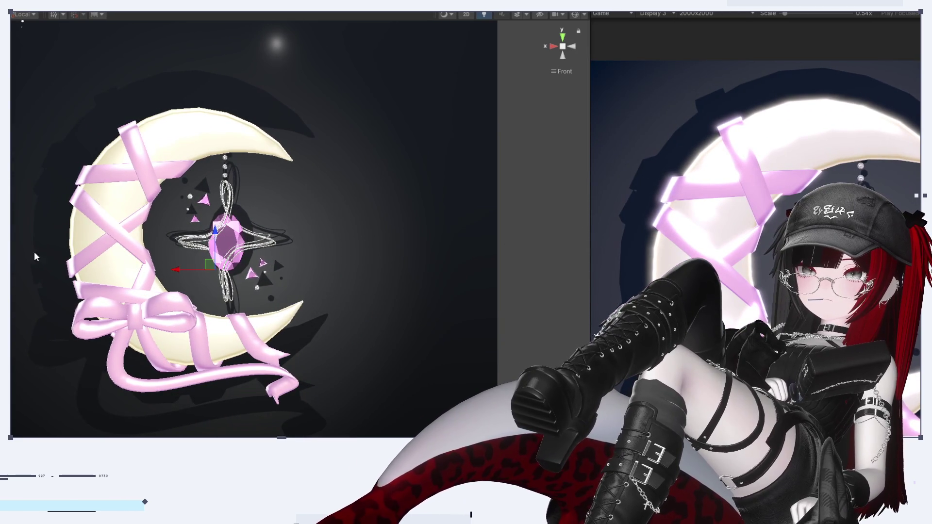
pyautogui.press('e')
pyautogui.moveTo(239, 270)
pyautogui.mouseDown()
pyautogui.moveTo(1, 270)
pyautogui.moveTo(284, 255)
pyautogui.moveTo(228, 258)
pyautogui.mouseUp()
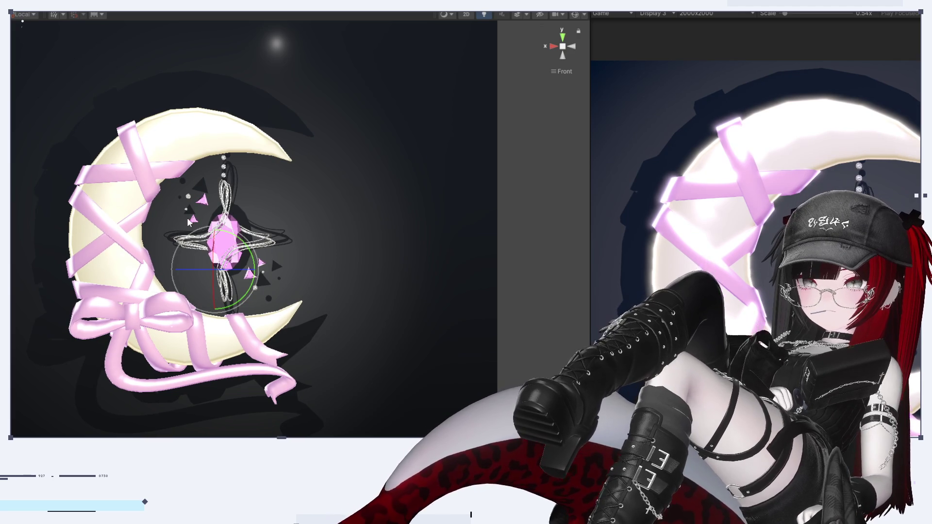
pyautogui.click(748, 14)
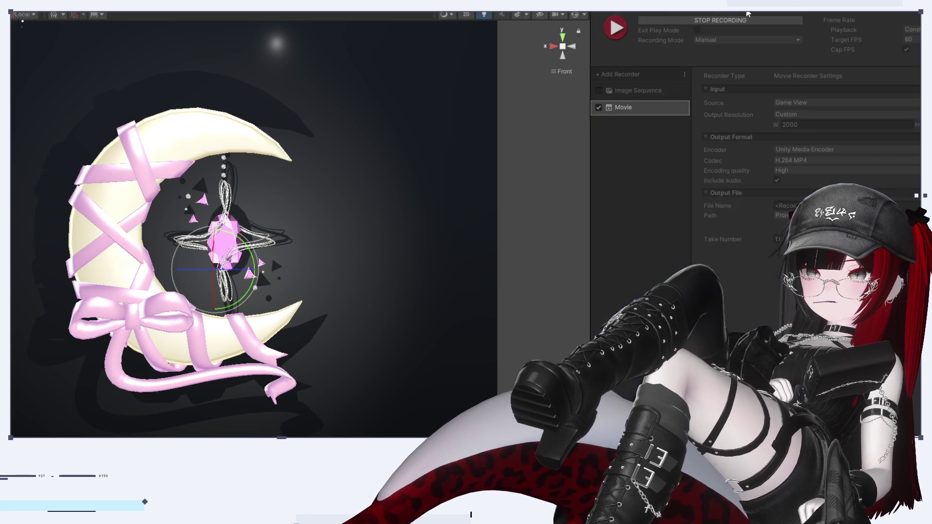
# Step: Stop the movie recording from the Recorder window
pyautogui.click(626, 35)
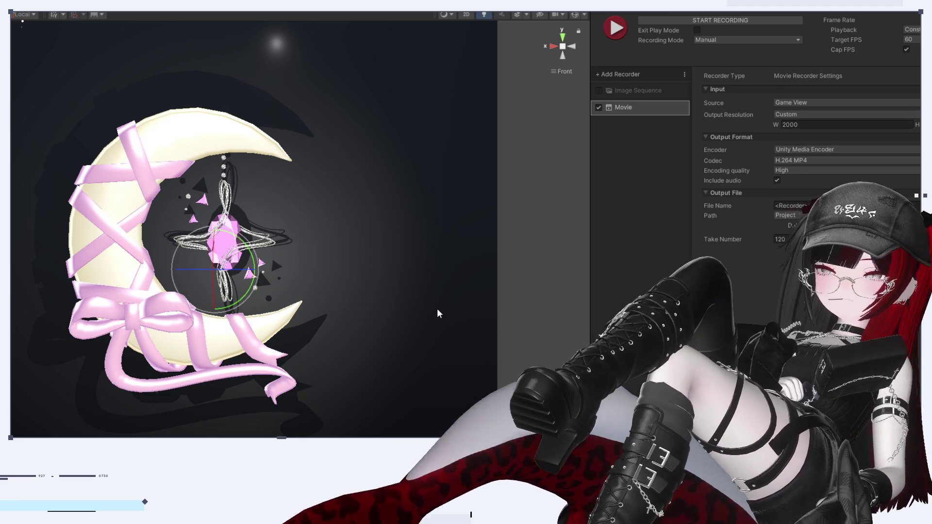
# Step: Pan and zoom the Scene view to reframe the lone moon accessory
pyautogui.scroll(-1, 437, 308)
pyautogui.moveTo(272, 258); pyautogui.dragTo(264, 317, button='middle')
pyautogui.scroll(3, 254, 310)
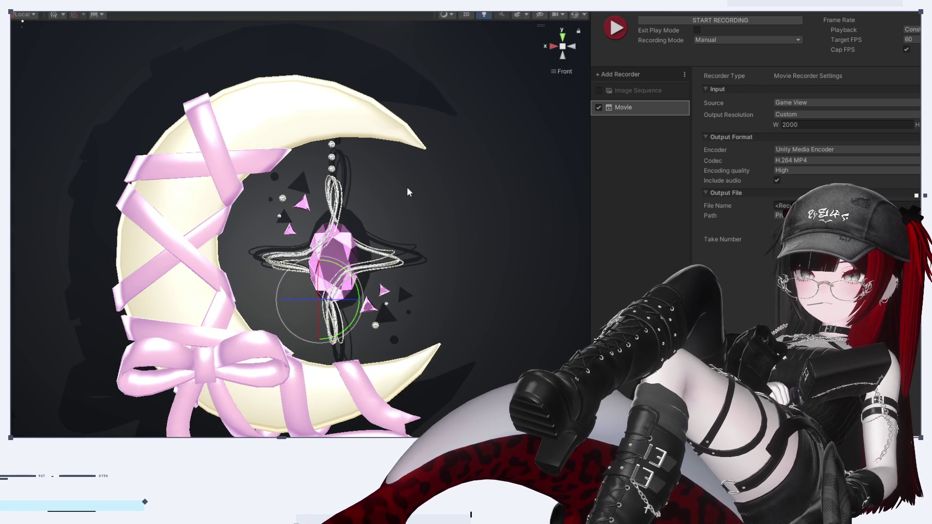
pyautogui.scroll(1, 307, 187)
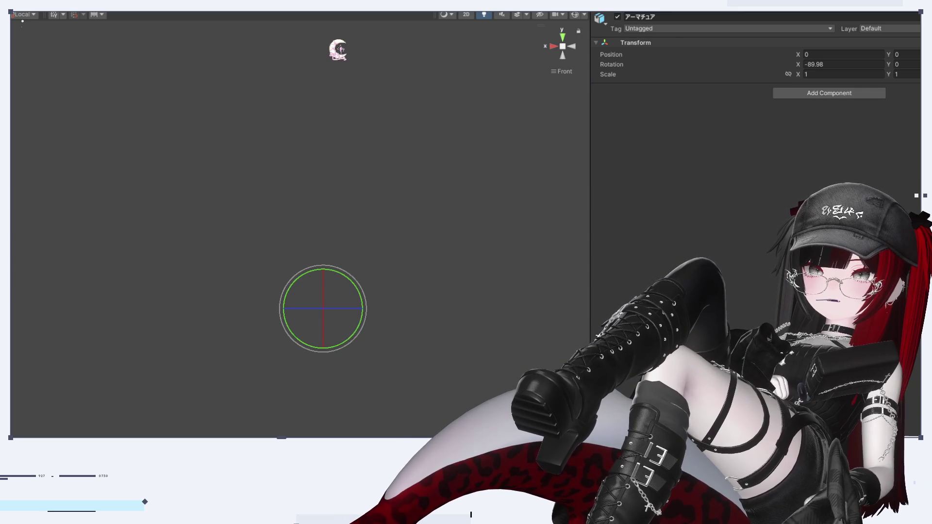
pyautogui.scroll(3, 300, 150)
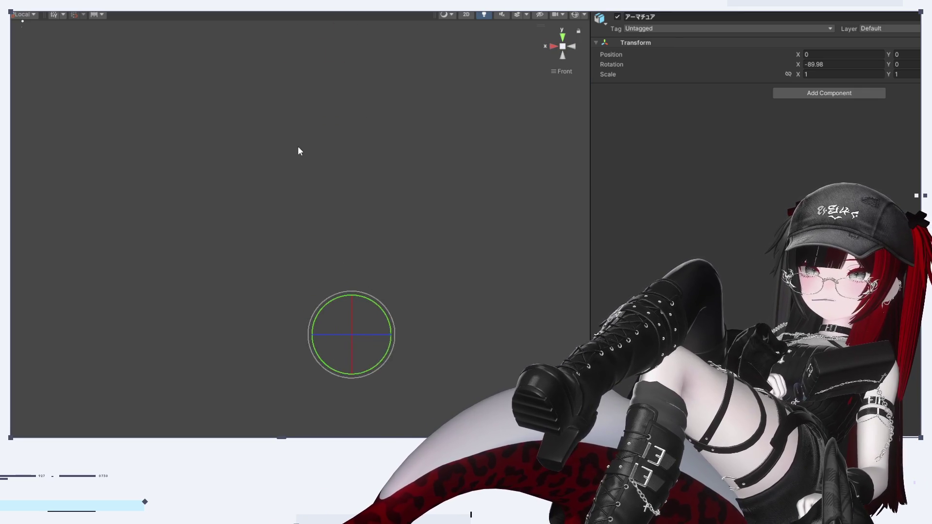
# Step: Re-enable the rurune_kaihen F avatar and zoom to a front view of its face and the moon clip
pyautogui.moveTo(403, 112); pyautogui.dragTo(330, 396, button='middle')
pyautogui.scroll(5, 267, 277)
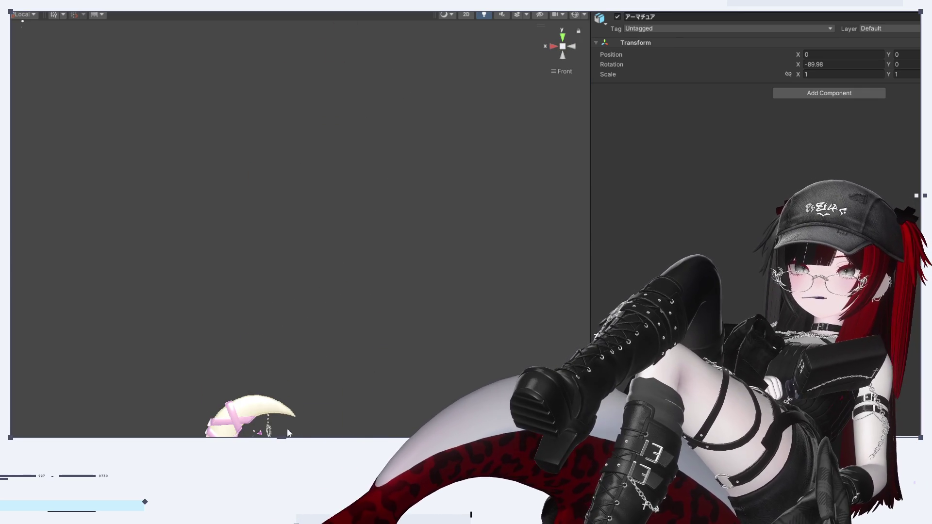
pyautogui.moveTo(289, 433); pyautogui.dragTo(290, 378, button='middle')
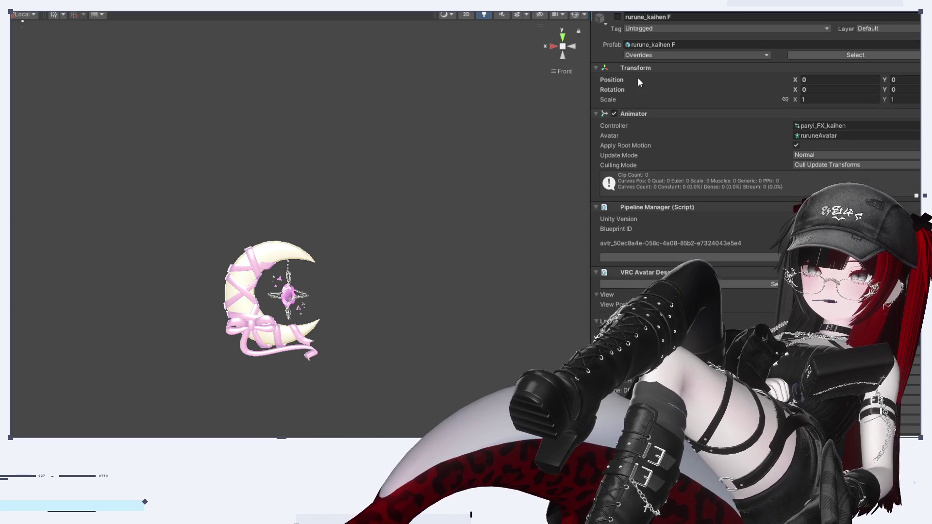
pyautogui.click(618, 16)
pyautogui.scroll(-5, 306, 308)
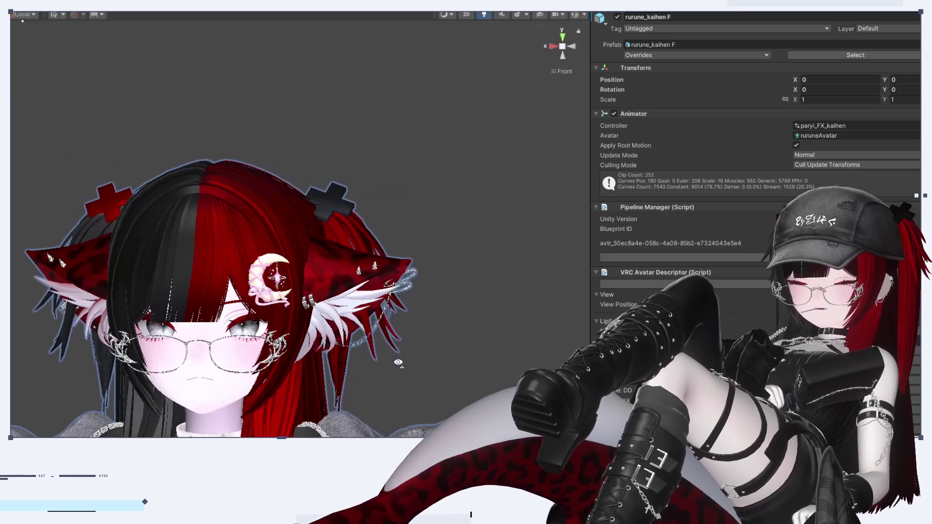
pyautogui.moveTo(398, 363)
pyautogui.keyDown('alt'); pyautogui.mouseDown()
pyautogui.moveTo(351, 415)
pyautogui.moveTo(432, 359)
pyautogui.mouseUp(); pyautogui.keyUp('alt')
pyautogui.click(575, 50)
pyautogui.click(575, 50)
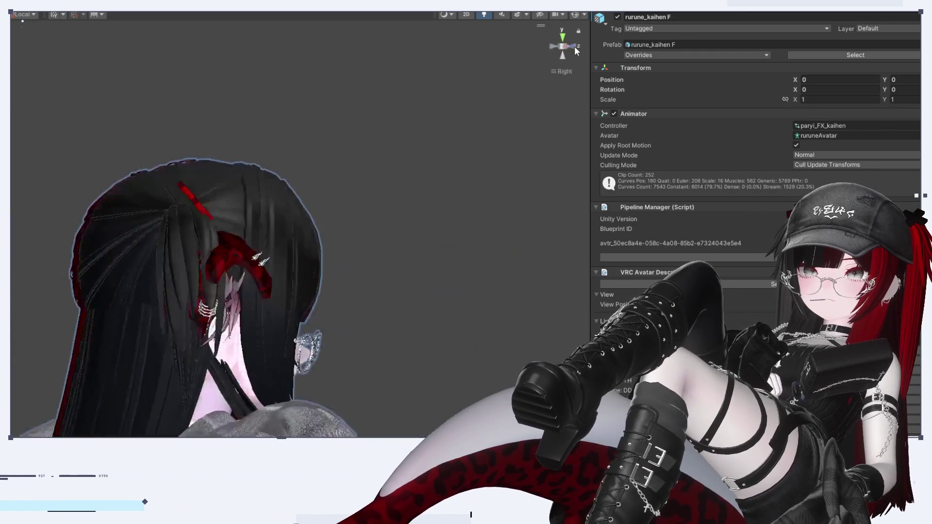
pyautogui.scroll(5, 286, 376)
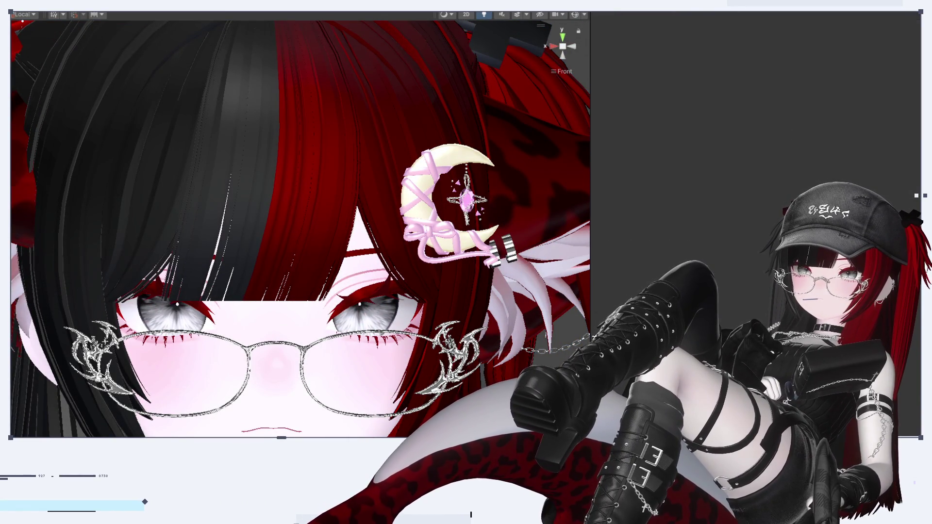
# Step: Resize the Scene view's splitter so the Project window folders show below it
pyautogui.moveTo(320, 438); pyautogui.dragTo(309, 230)
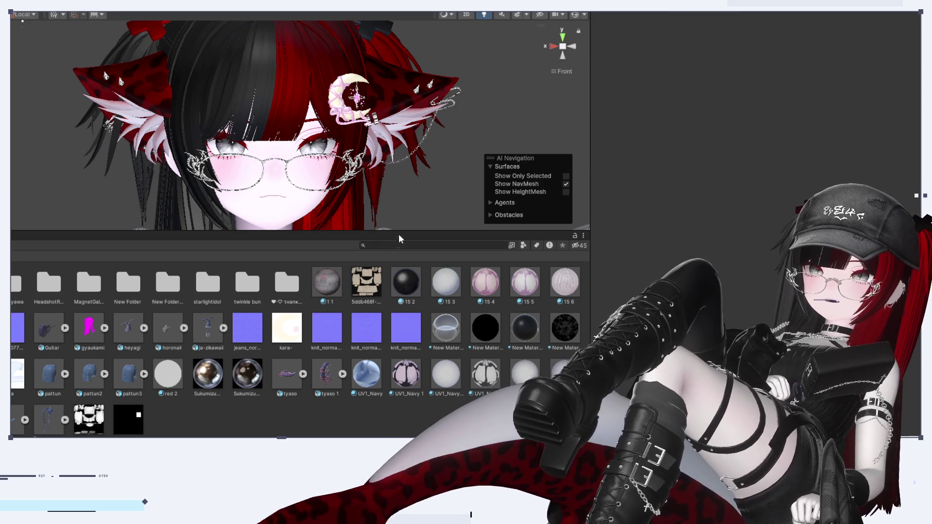
pyautogui.moveTo(404, 230); pyautogui.dragTo(402, 420)
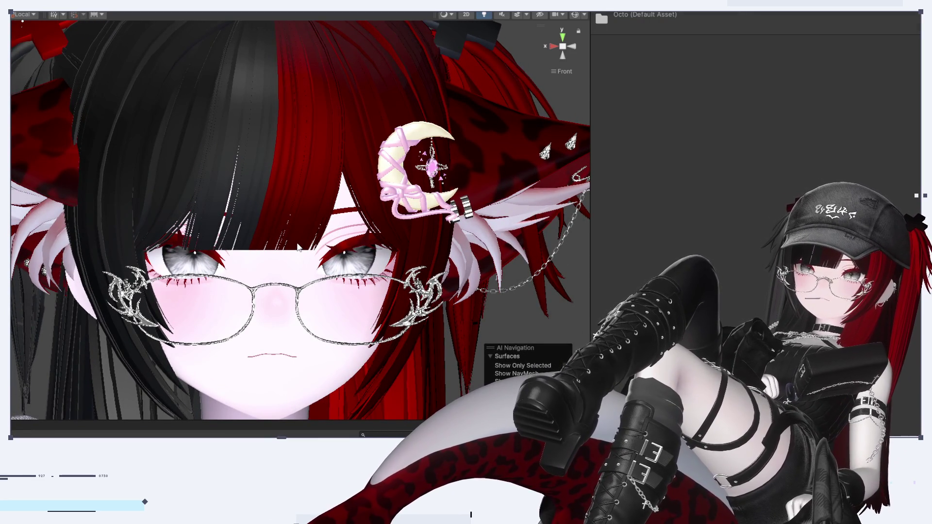
pyautogui.moveTo(290, 421); pyautogui.dragTo(296, 301)
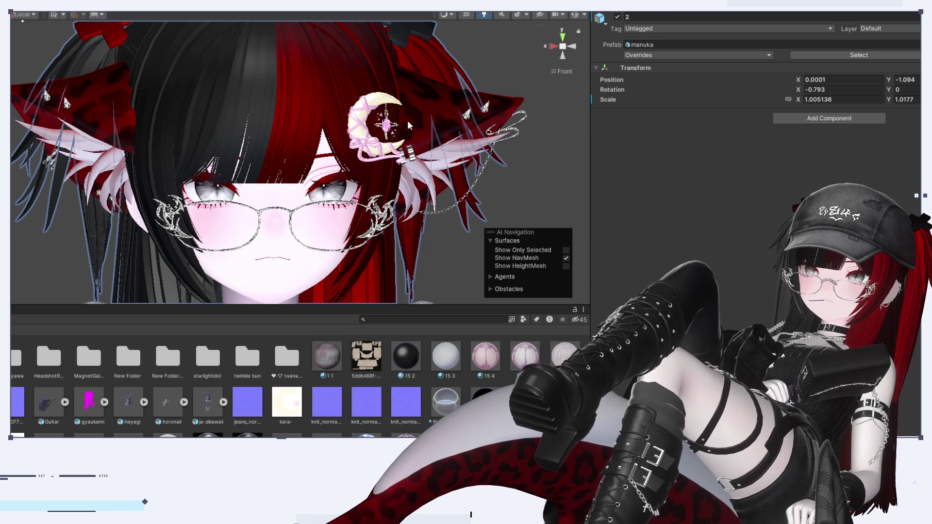
# Step: Select the moon hair clip, go to its prefab asset, and create New Folder 2
pyautogui.click(376, 111)
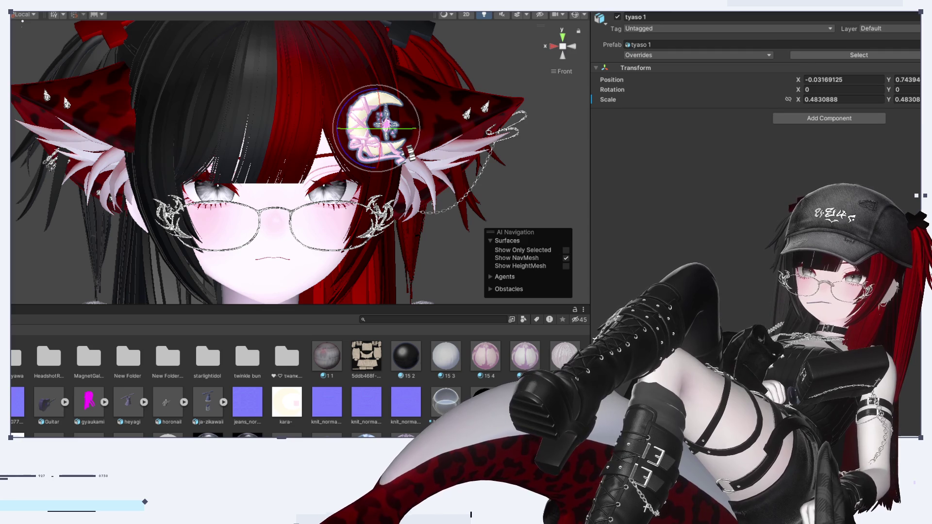
pyautogui.click(859, 55)
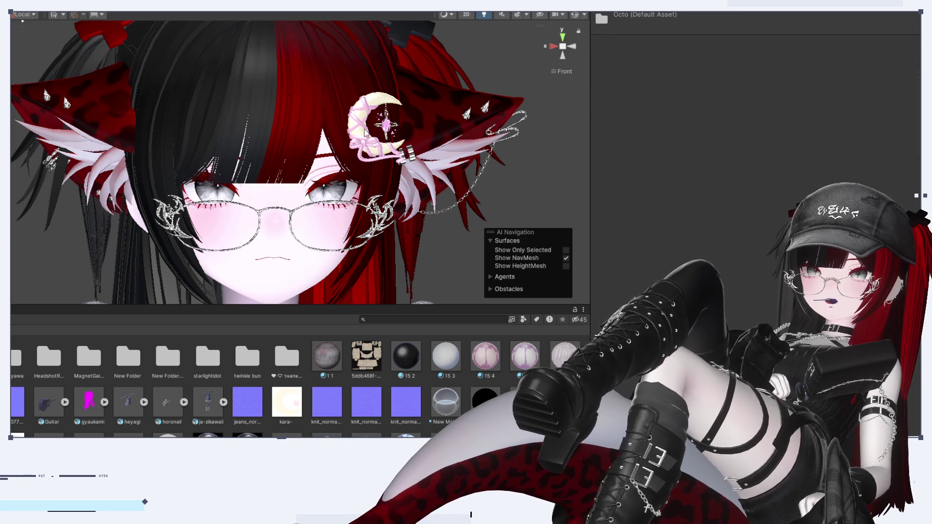
pyautogui.hotkey('ctrl', 'shift', 'n')
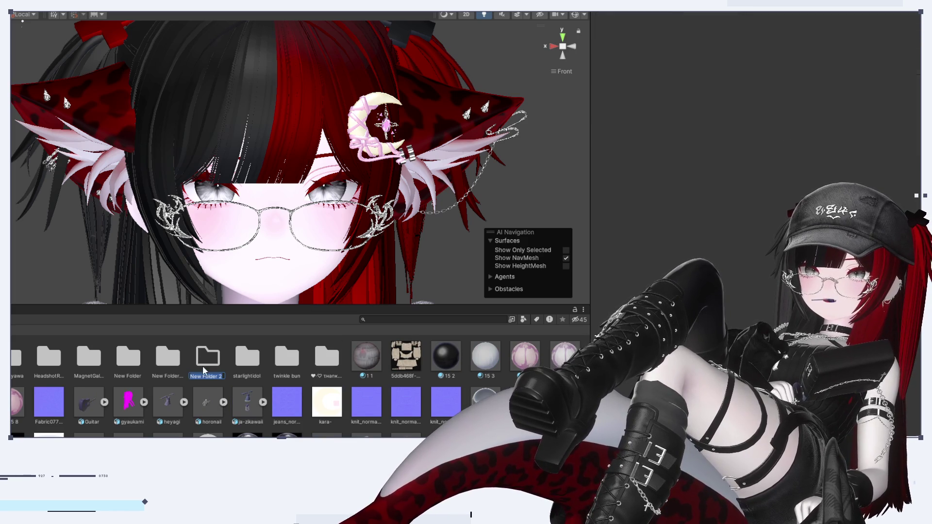
# Step: Name the new folder tyasokami and open it, showing it empty
pyautogui.write('tyas')
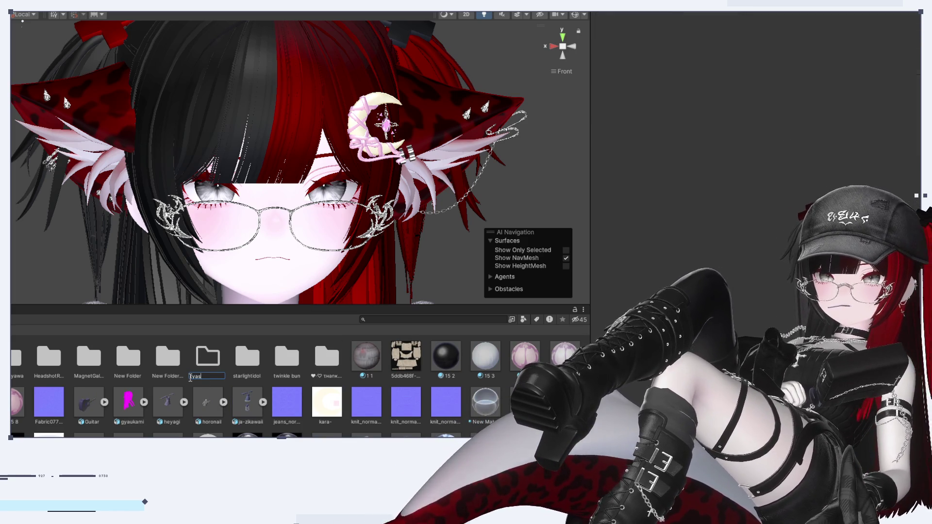
pyautogui.write('okami')
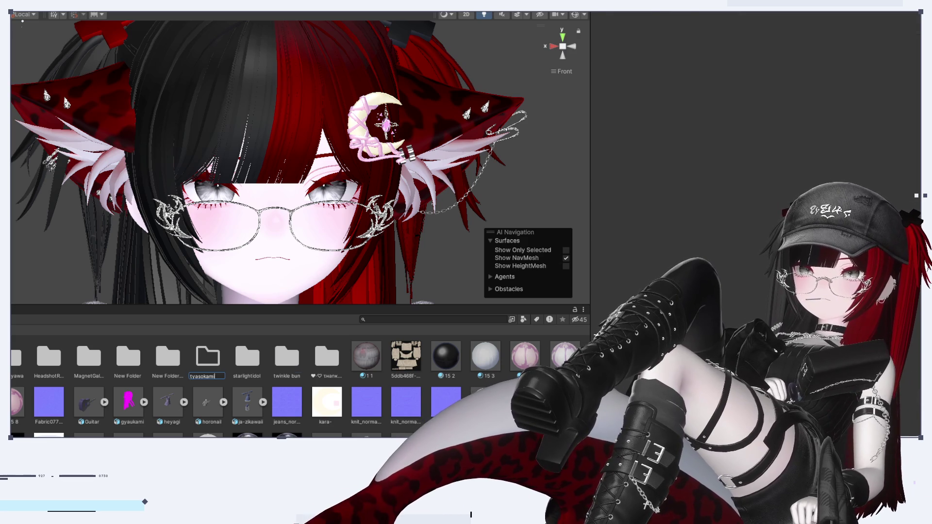
pyautogui.press('Return')
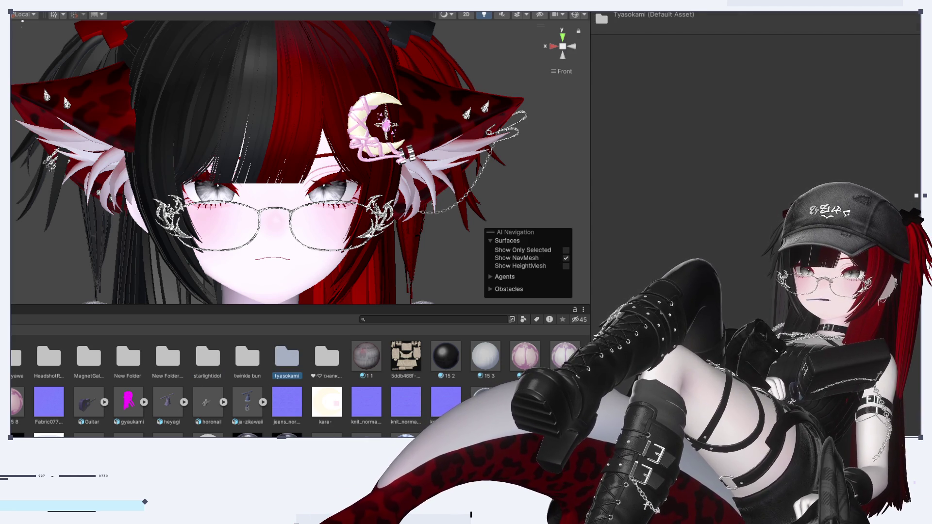
pyautogui.click(288, 365)
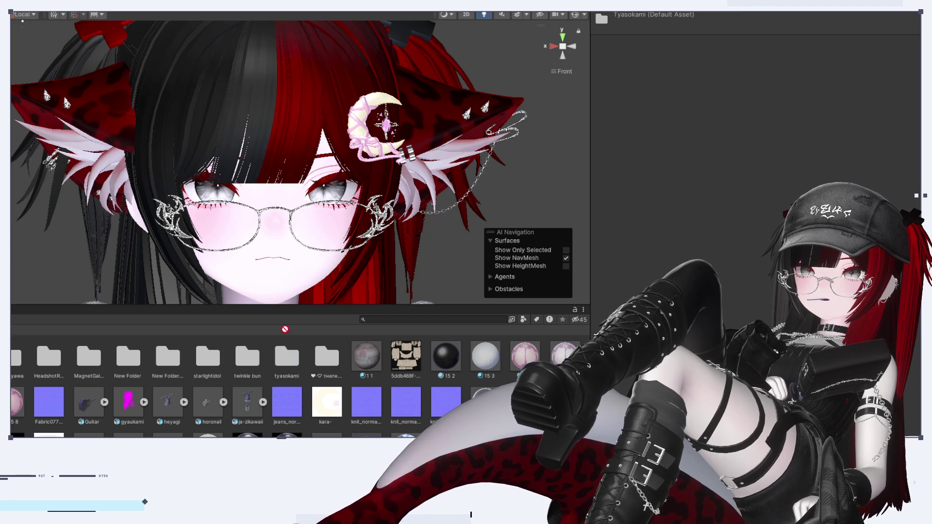
pyautogui.doubleClick(287, 362)
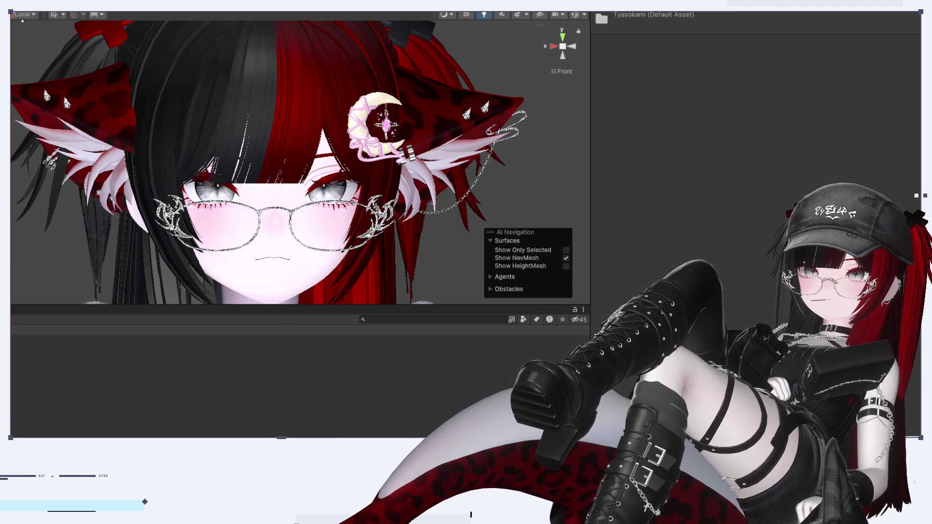
# Step: Select the moon clip's mesh and ping its first material in the tops folder
pyautogui.click(364, 148)
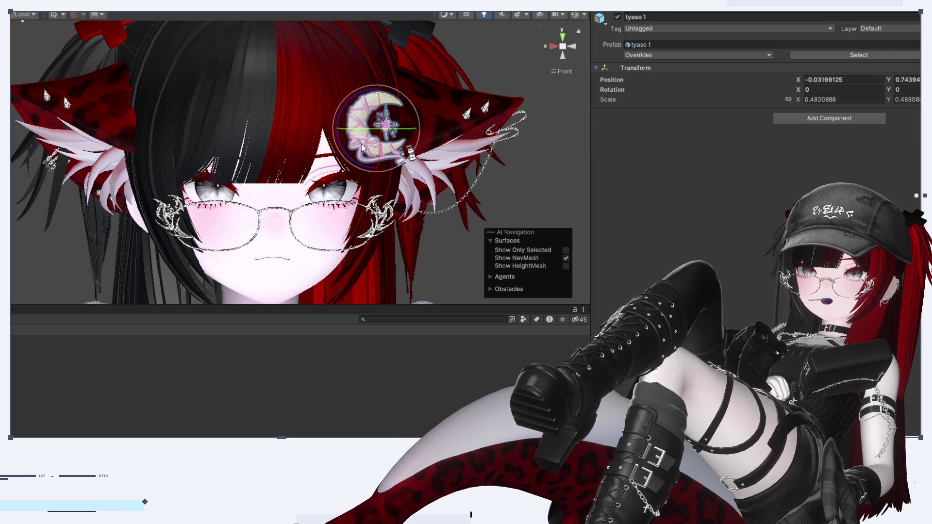
pyautogui.click(384, 151)
pyautogui.click(384, 150)
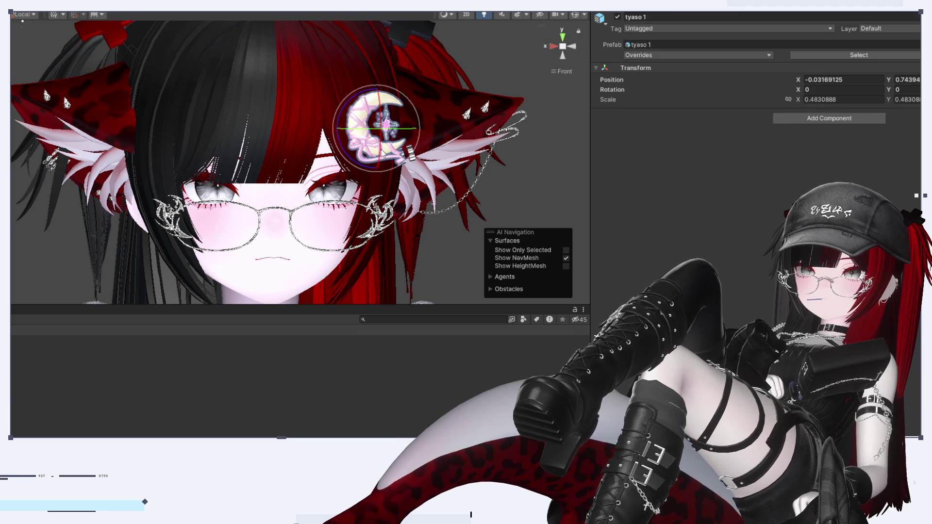
pyautogui.click(383, 151)
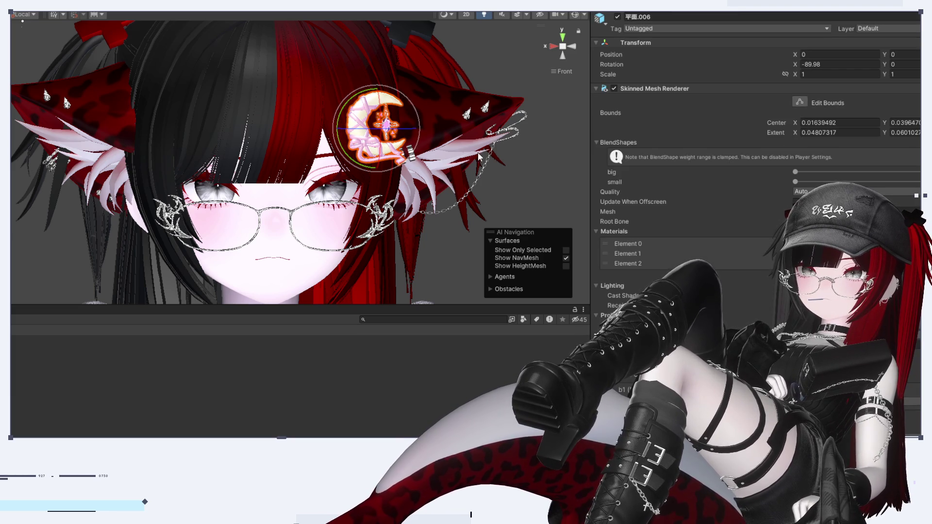
pyautogui.click(627, 243)
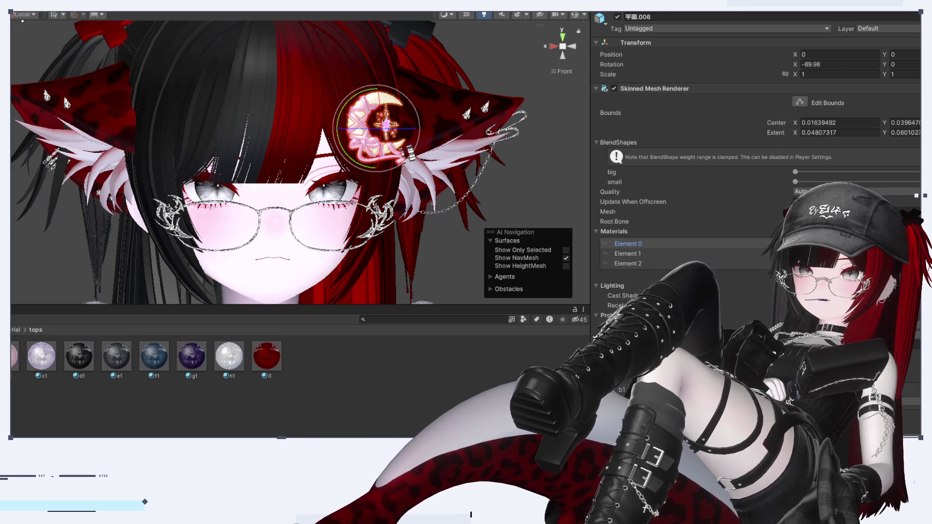
# Step: Select b1 1 plus a second lilToon material to edit them together
pyautogui.click(14, 358)
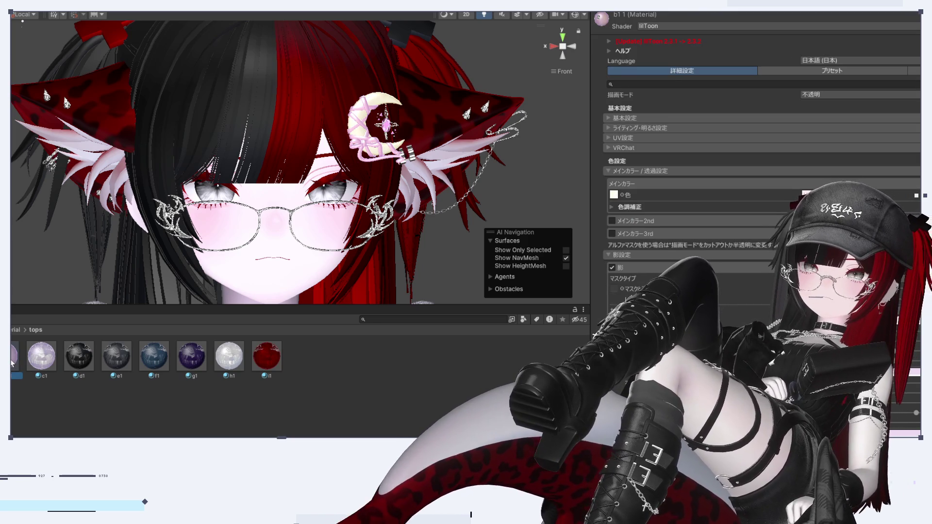
pyautogui.keyDown('ctrl'); pyautogui.click(13, 363); pyautogui.keyUp('ctrl')
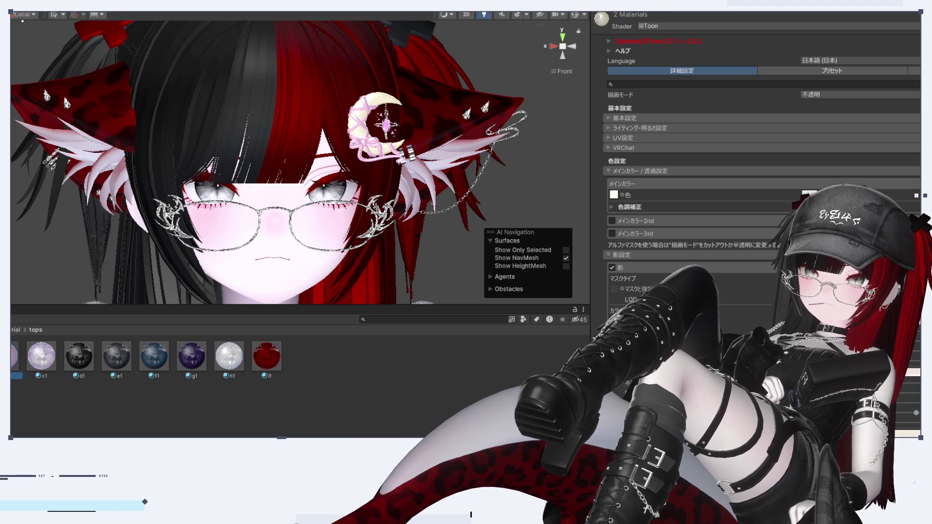
pyautogui.press('Delete')
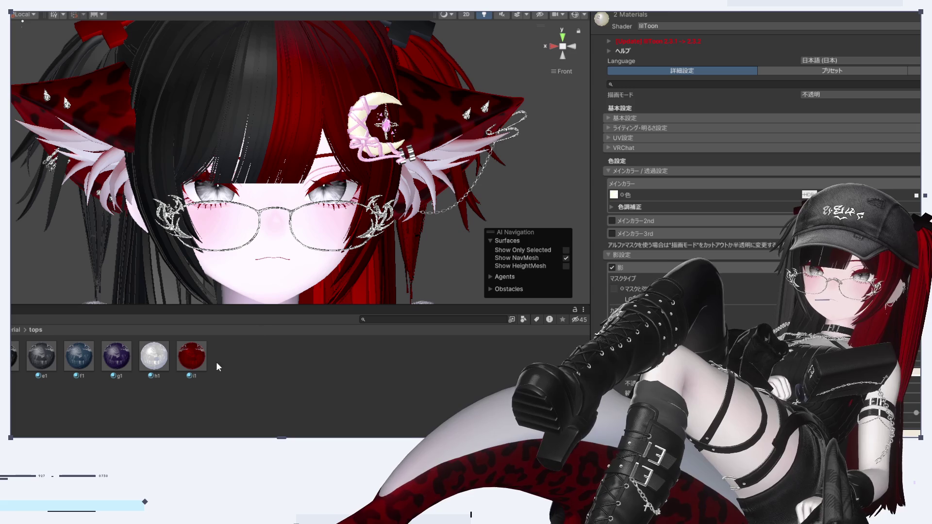
# Step: Find the clip's third material, metallic 1, in skir&other and delete it
pyautogui.click(386, 146)
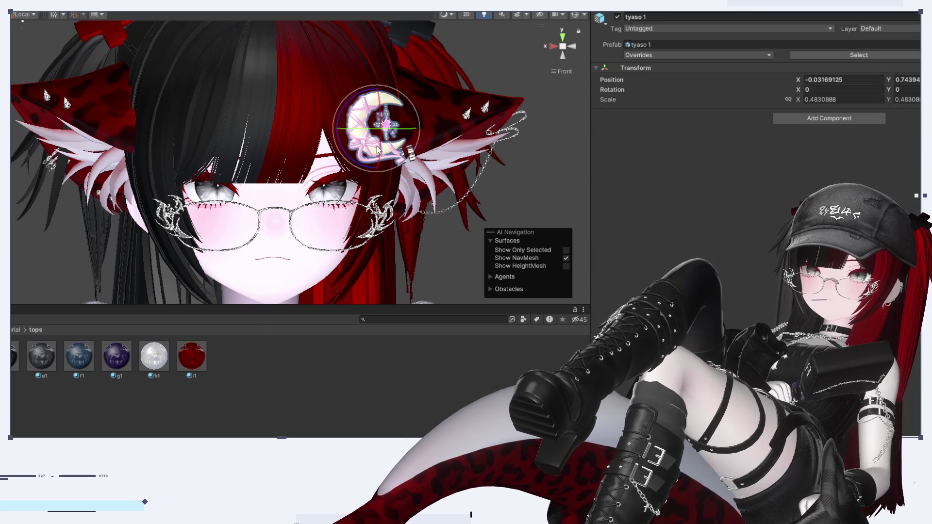
pyautogui.click(386, 145)
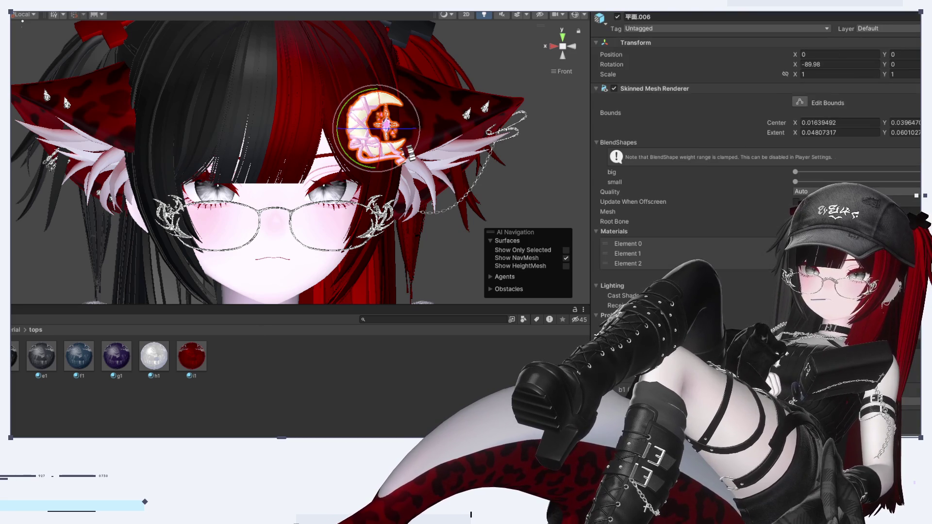
pyautogui.click(826, 263)
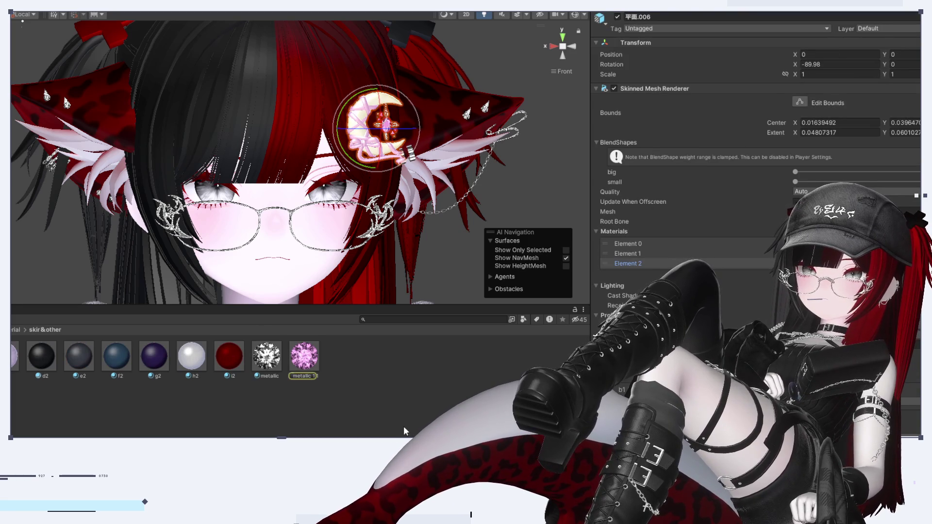
pyautogui.click(310, 364)
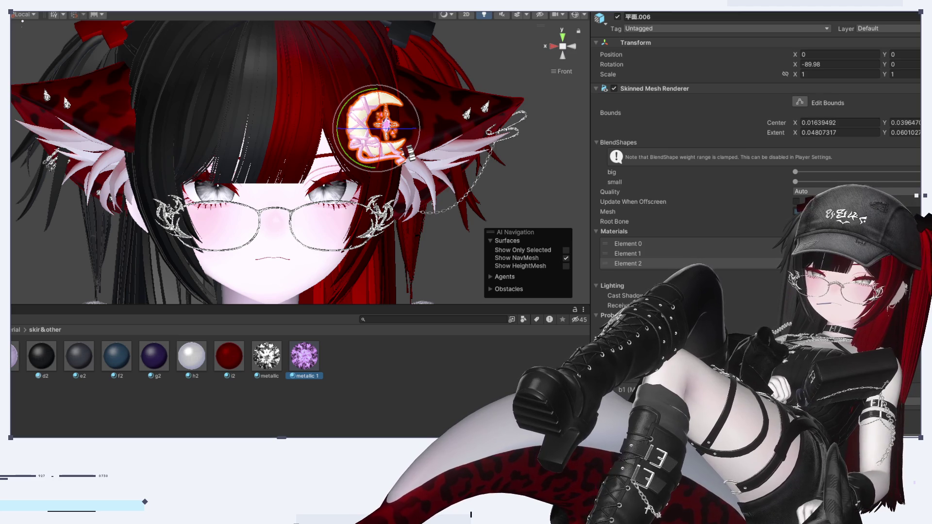
pyautogui.press('Delete')
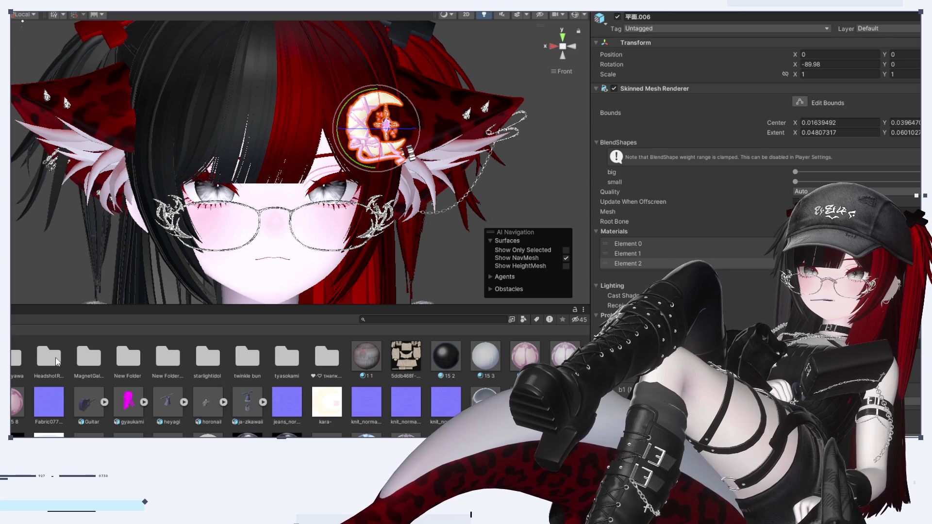
# Step: Open tyasokami, select the metallic 1 gem material, and ping its metallic texture
pyautogui.doubleClick(287, 359)
pyautogui.click(15, 357)
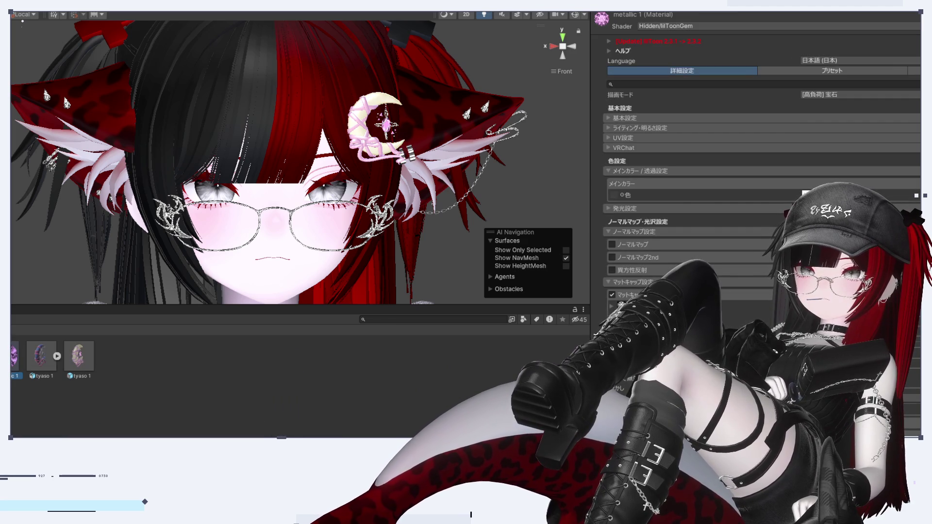
pyautogui.click(621, 305)
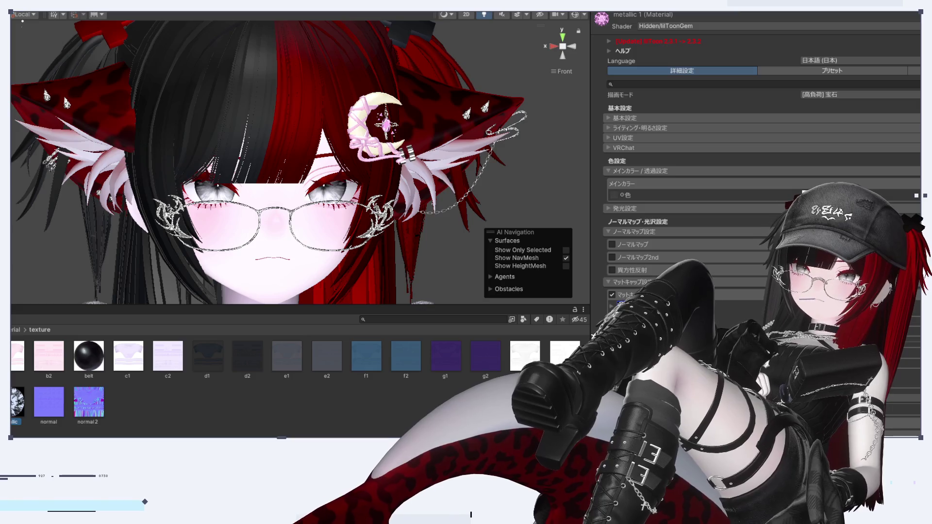
pyautogui.scroll(-3, 763, 219)
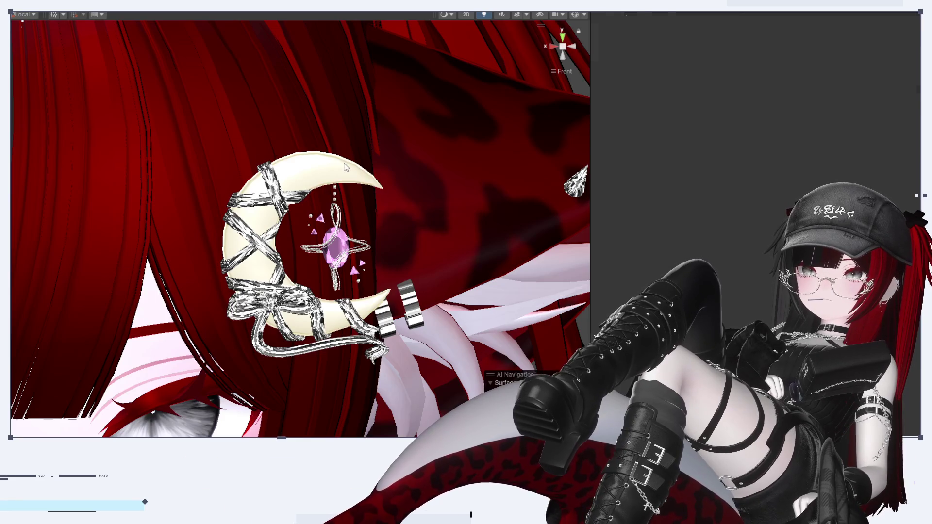
# Step: Adjust the b1 material's colour slider so the moon turns from cream to white
pyautogui.scroll(-5, 690, 219)
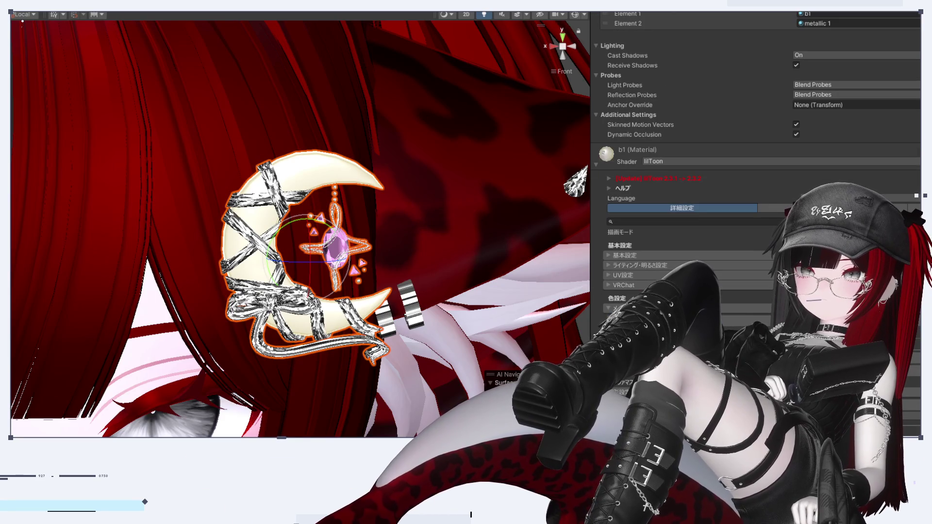
pyautogui.moveTo(917, 376); pyautogui.dragTo(884, 375)
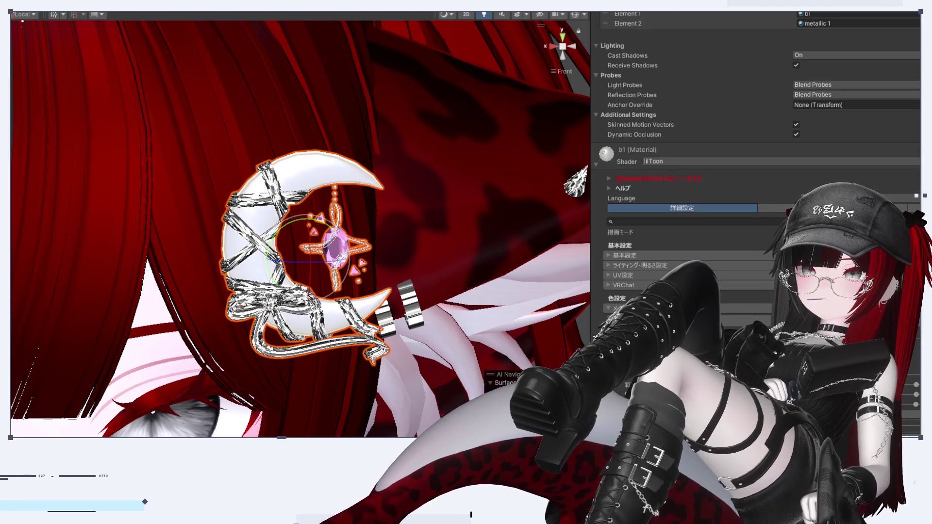
pyautogui.moveTo(308, 346)
pyautogui.keyDown('alt'); pyautogui.mouseDown()
pyautogui.moveTo(452, 333)
pyautogui.moveTo(360, 217)
pyautogui.mouseUp(); pyautogui.keyUp('alt')
pyautogui.scroll(5, 413, 295)
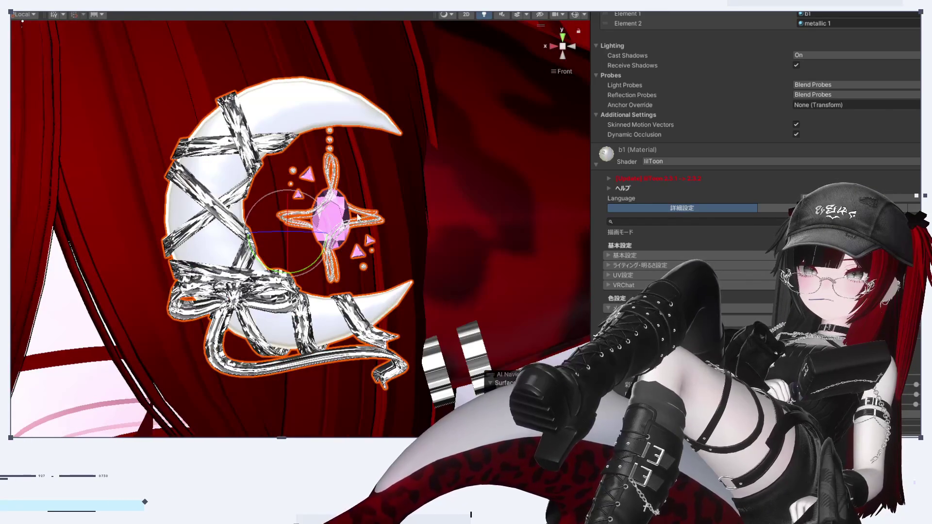
# Step: Select the tyaso 1 accessory's mesh 平面.006 to show its metallic 1 gem material
pyautogui.click(349, 217)
pyautogui.click(347, 217)
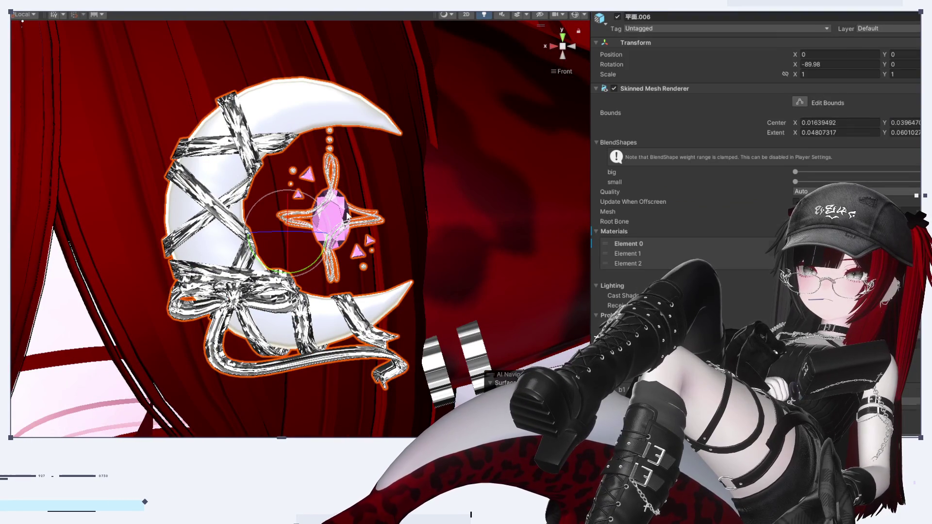
pyautogui.click(333, 220)
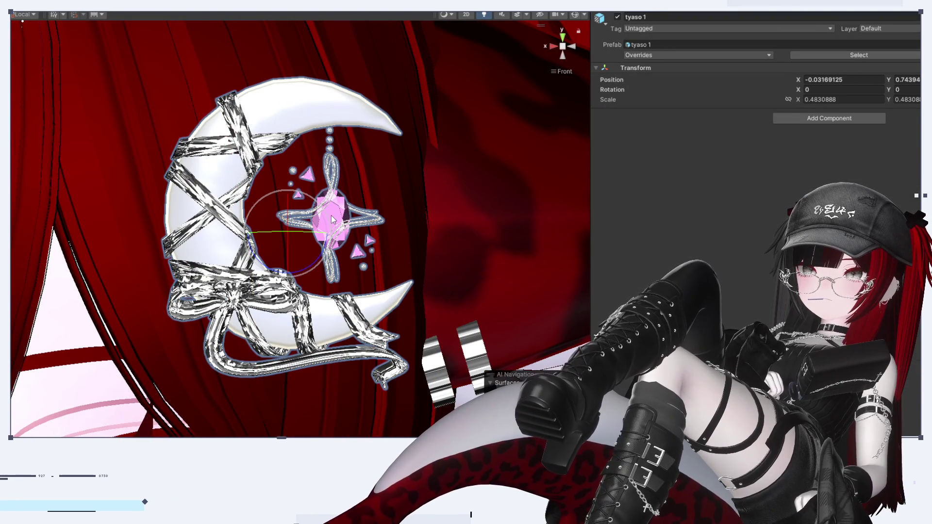
pyautogui.click(333, 220)
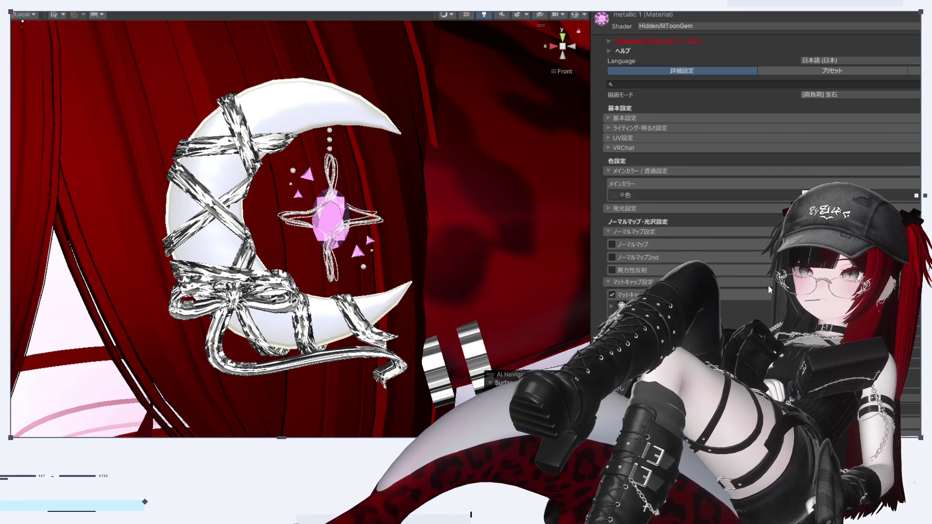
pyautogui.scroll(-3, 768, 290)
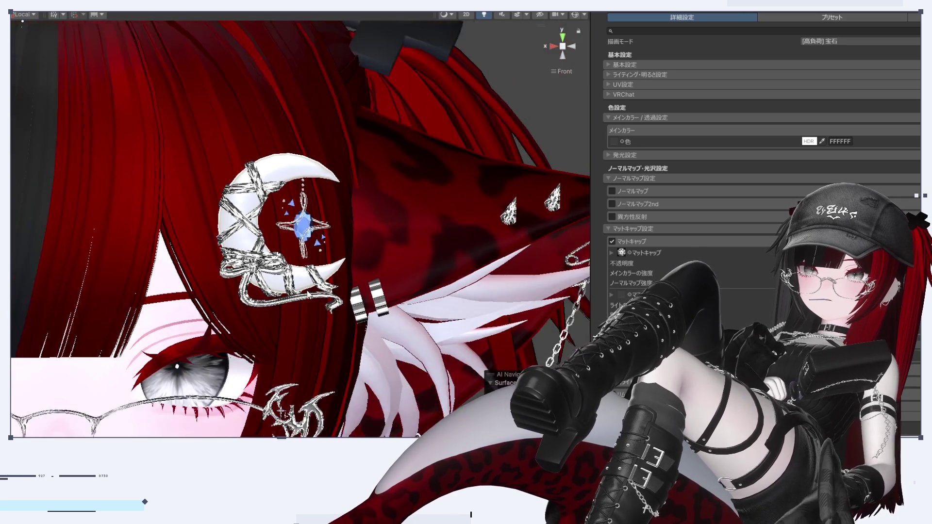
pyautogui.click(505, 72)
pyautogui.moveTo(505, 76)
pyautogui.keyDown('alt'); pyautogui.mouseDown()
pyautogui.moveTo(466, 117)
pyautogui.moveTo(505, 136)
pyautogui.mouseUp(); pyautogui.keyUp('alt')
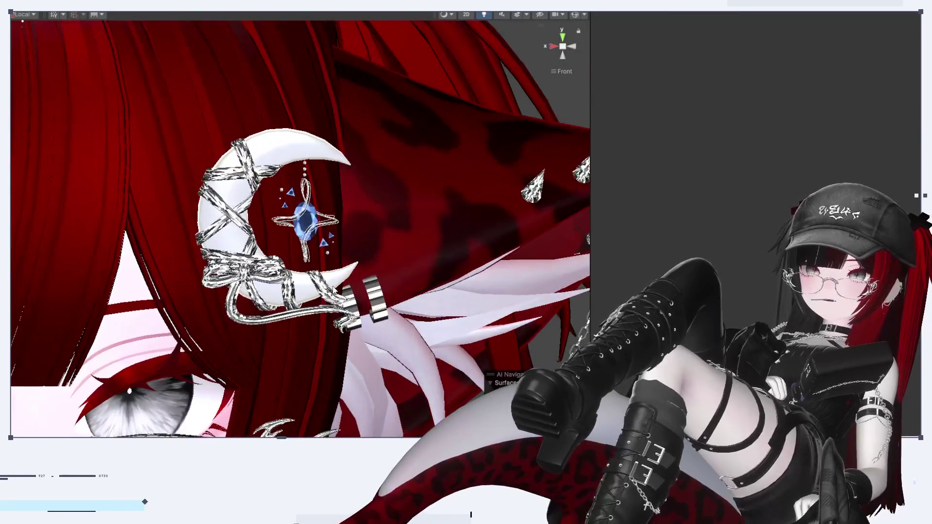
pyautogui.moveTo(398, 294)
pyautogui.keyDown('alt'); pyautogui.mouseDown()
pyautogui.moveTo(427, 323)
pyautogui.moveTo(364, 233)
pyautogui.mouseUp(); pyautogui.keyUp('alt')
pyautogui.scroll(-5, 372, 243)
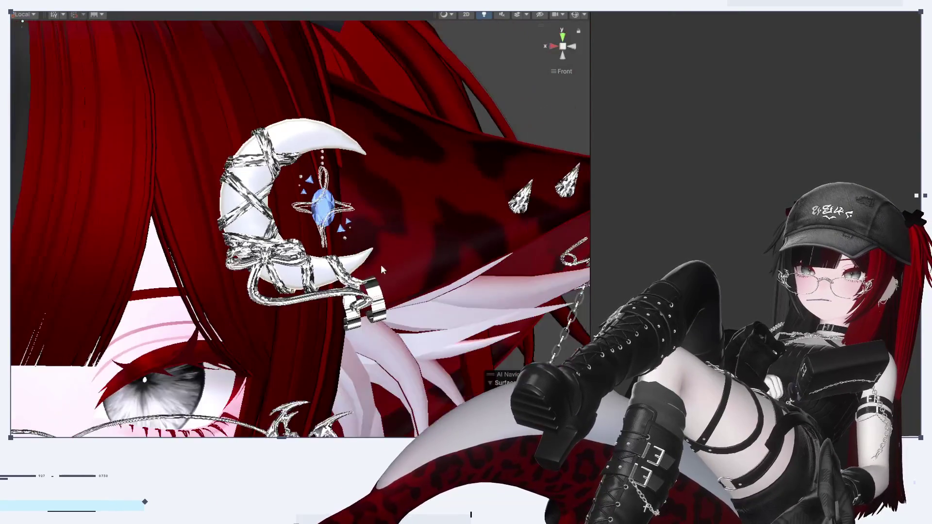
pyautogui.scroll(2, 375, 245)
pyautogui.scroll(4, 375, 245)
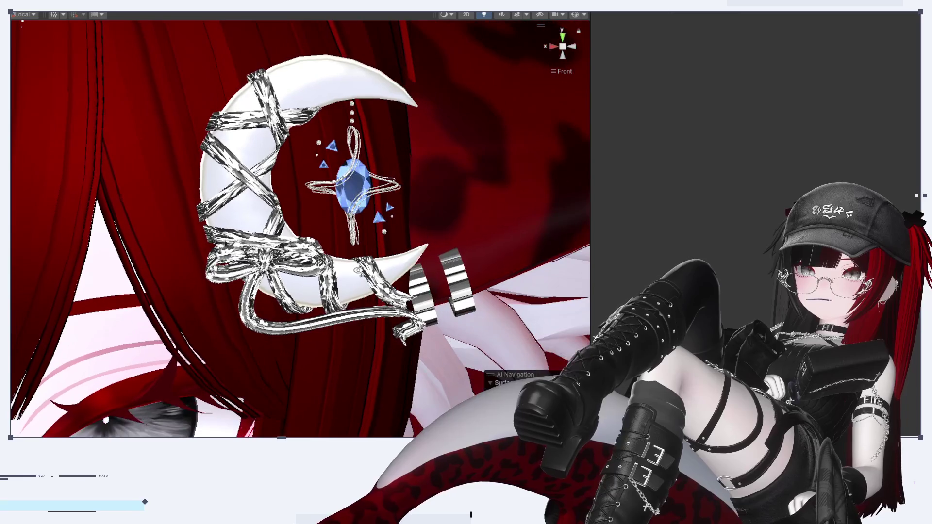
pyautogui.click(415, 335)
pyautogui.scroll(-20, 689, 145)
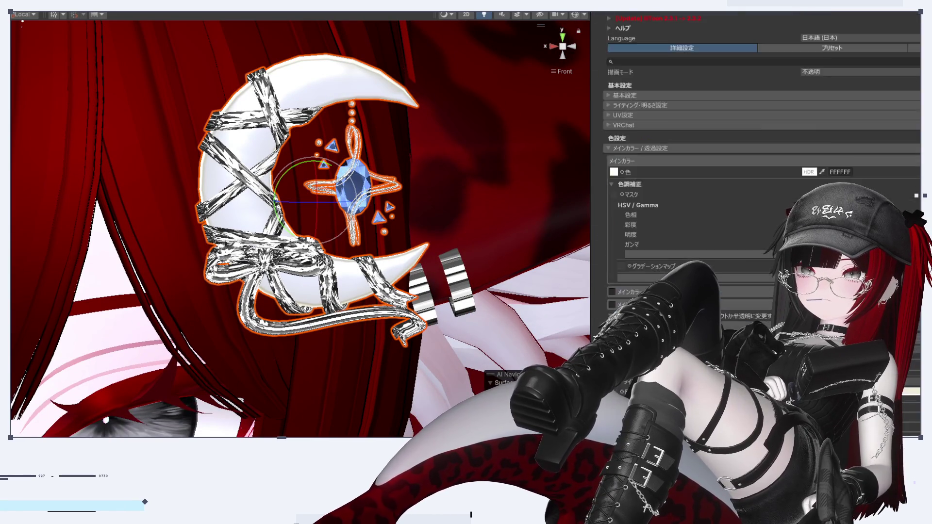
pyautogui.scroll(-5, 689, 145)
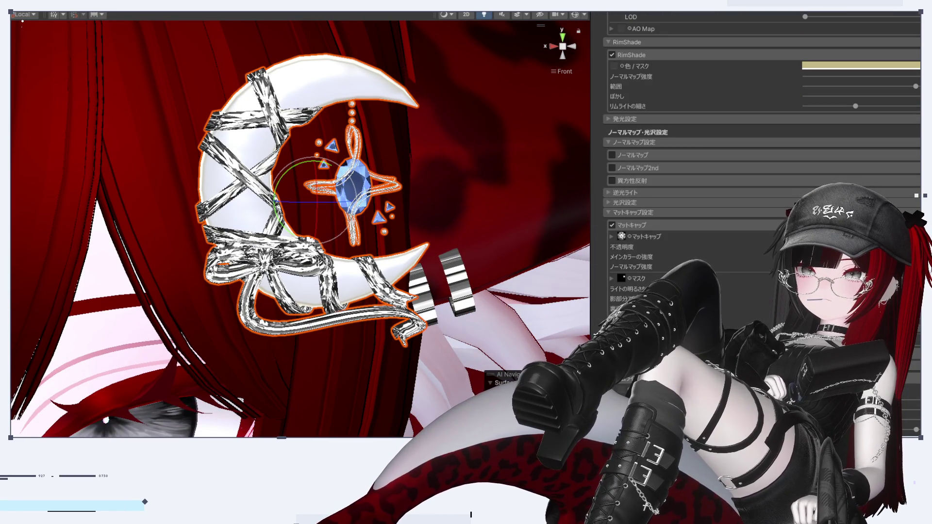
pyautogui.scroll(-15, 689, 145)
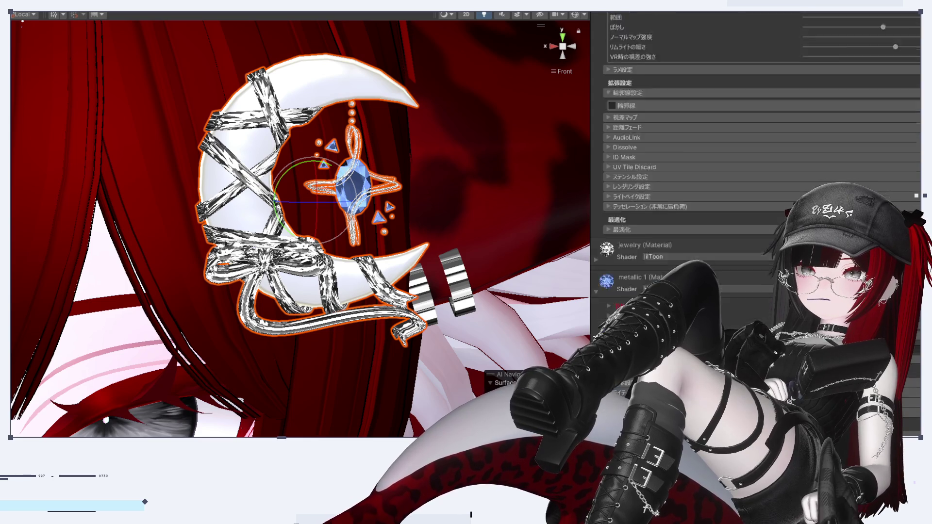
pyautogui.scroll(15, 689, 146)
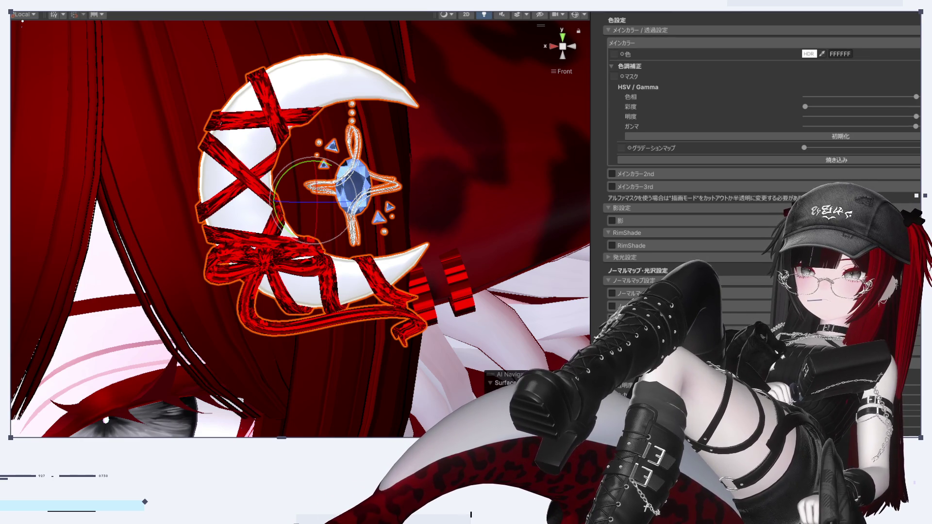
pyautogui.scroll(-3, 269, 291)
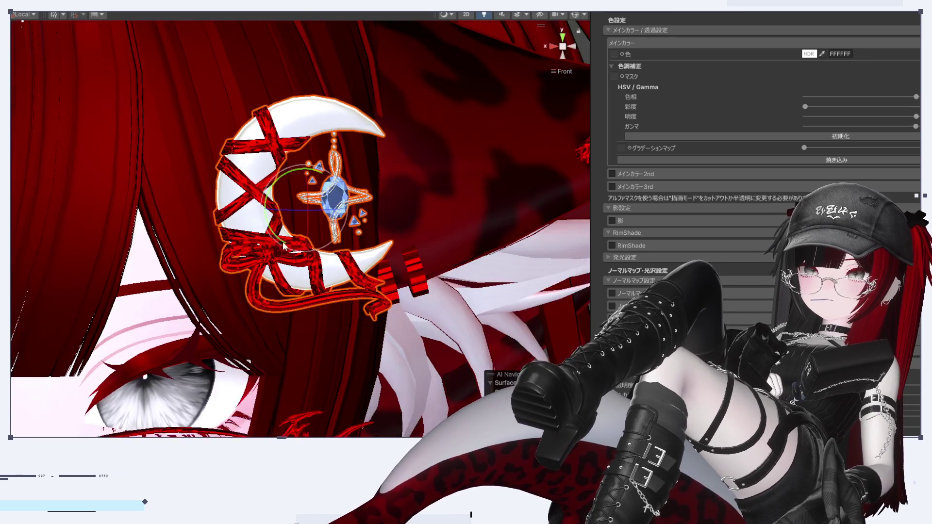
pyautogui.scroll(-5, 269, 290)
pyautogui.moveTo(269, 291); pyautogui.dragTo(439, 294, button='middle')
pyautogui.moveTo(438, 294)
pyautogui.keyDown('alt'); pyautogui.mouseDown()
pyautogui.moveTo(311, 257)
pyautogui.moveTo(388, 250)
pyautogui.moveTo(371, 247)
pyautogui.moveTo(392, 278)
pyautogui.mouseUp(); pyautogui.keyUp('alt')
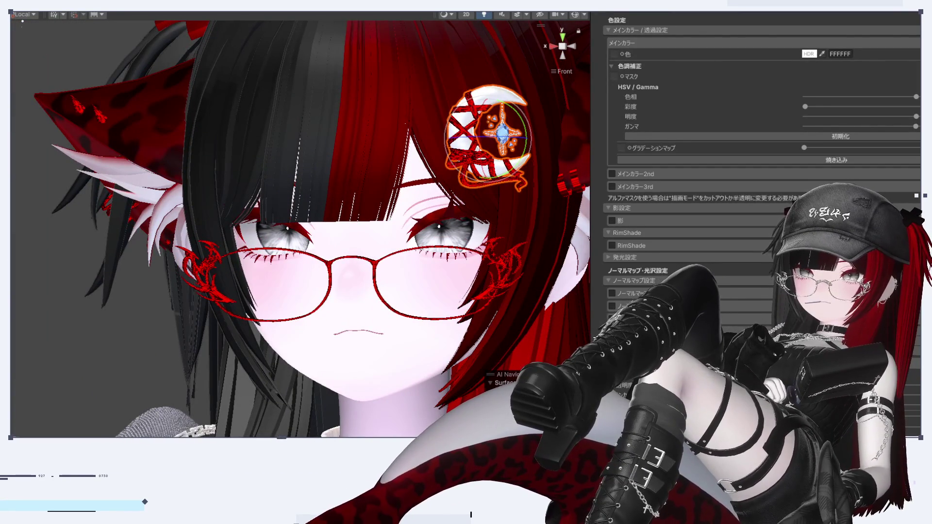
pyautogui.click(486, 132)
pyautogui.click(91, 322)
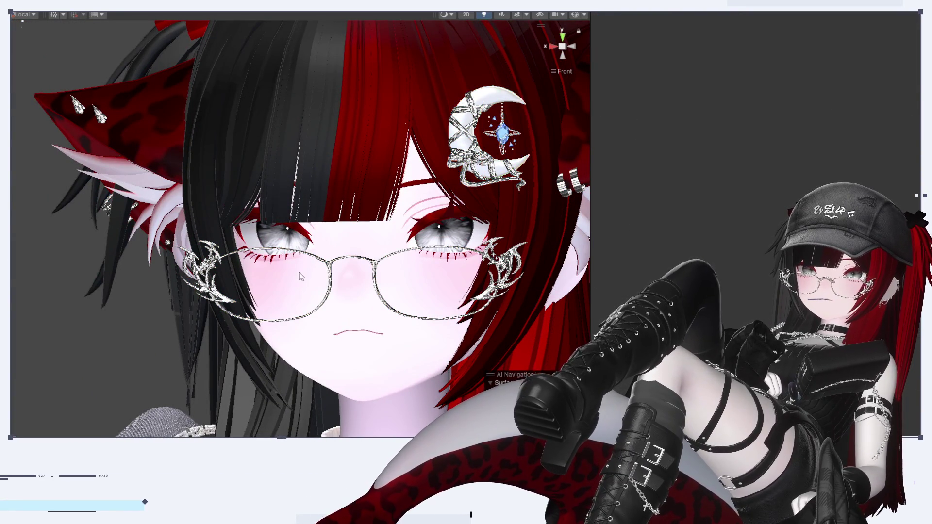
pyautogui.keyDown('alt'); pyautogui.moveTo(302, 277); pyautogui.dragTo(391, 323); pyautogui.keyUp('alt')
pyautogui.scroll(-3, 417, 318)
pyautogui.scroll(-2, 510, 301)
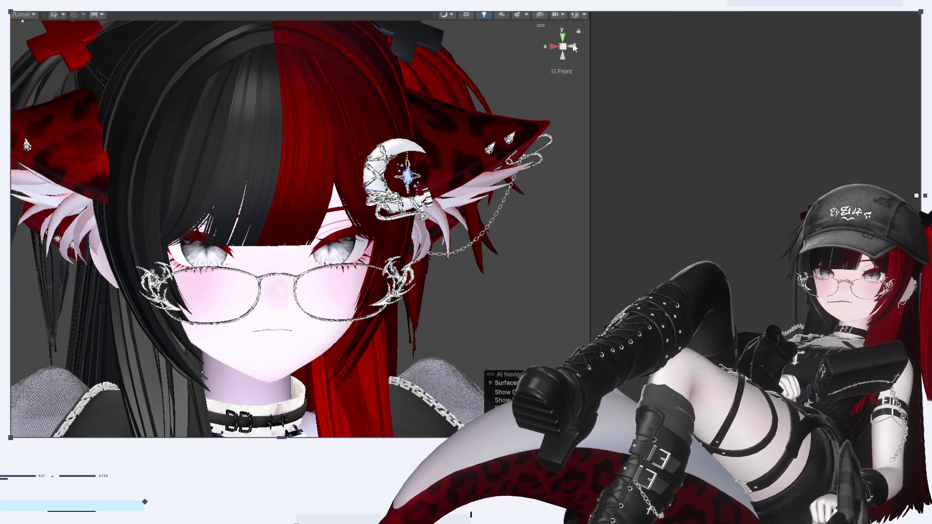
pyautogui.click(554, 46)
pyautogui.click(555, 46)
pyautogui.scroll(5, 488, 191)
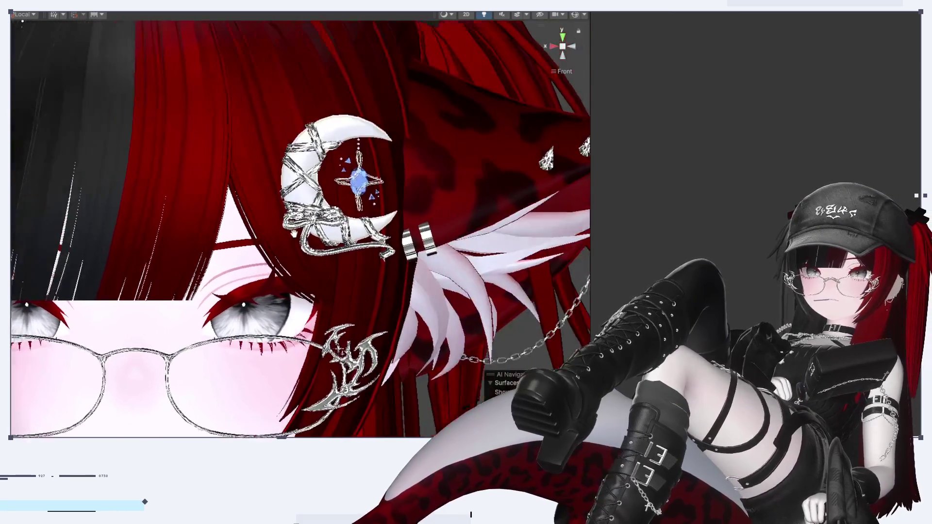
pyautogui.scroll(1, 275, 248)
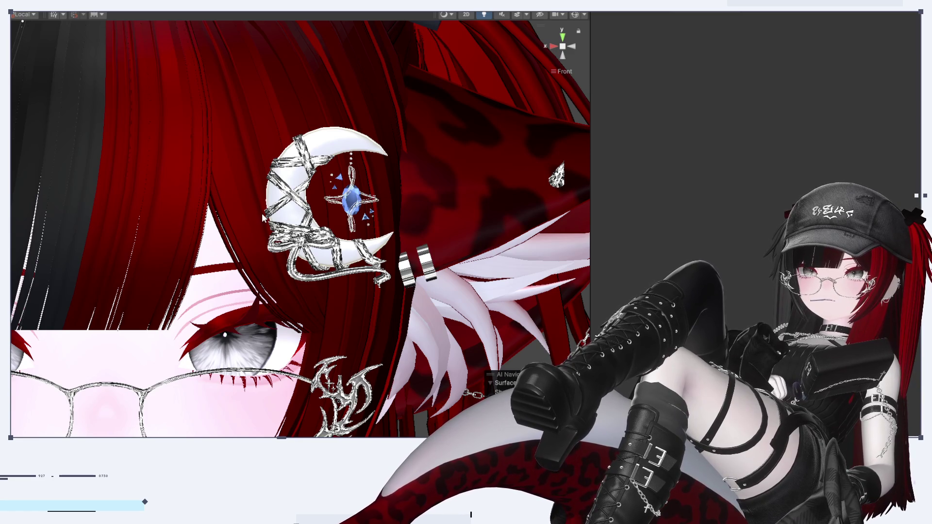
pyautogui.moveTo(270, 279)
pyautogui.keyDown('alt'); pyautogui.mouseDown()
pyautogui.moveTo(311, 275)
pyautogui.moveTo(238, 282)
pyautogui.moveTo(214, 260)
pyautogui.moveTo(298, 291)
pyautogui.mouseUp(); pyautogui.keyUp('alt')
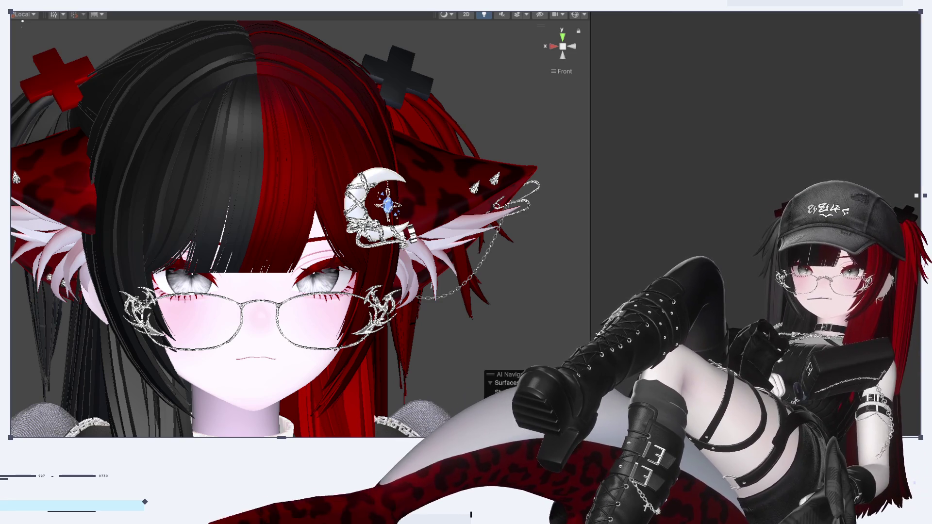
pyautogui.scroll(5, 305, 296)
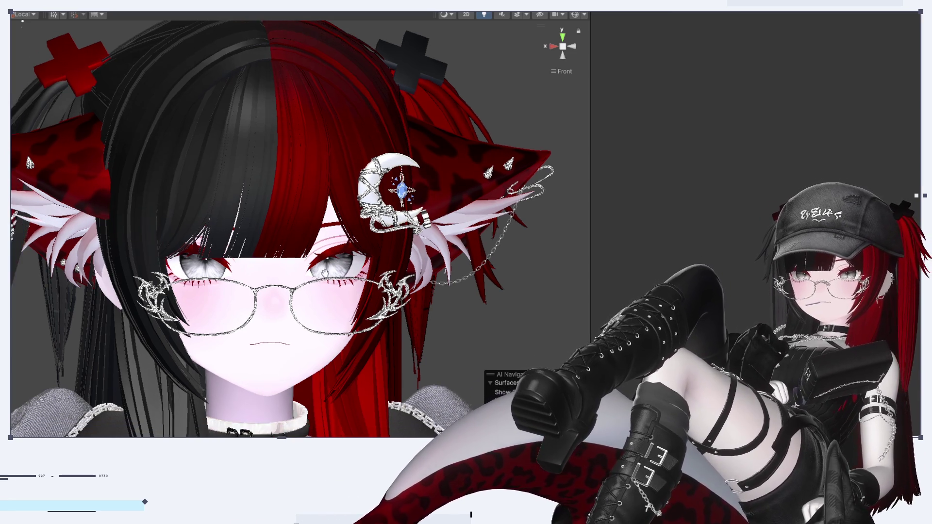
pyautogui.scroll(4, 334, 282)
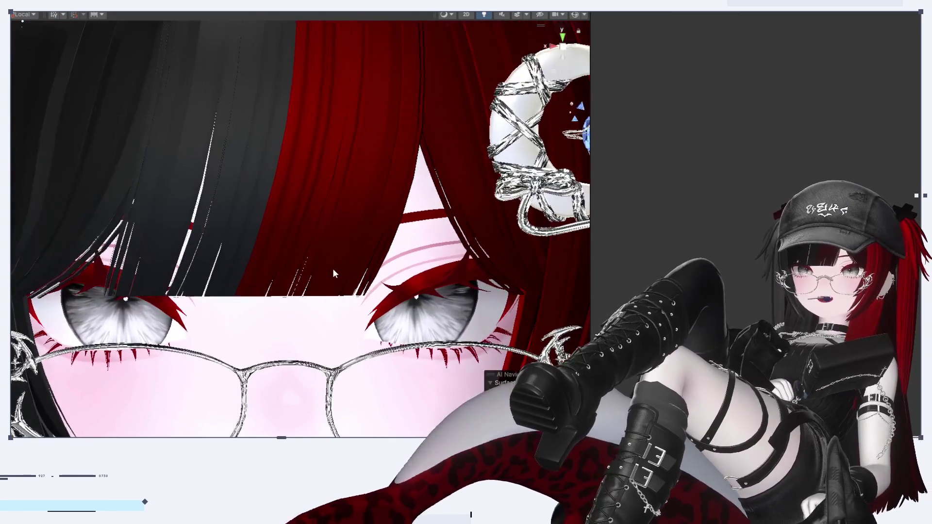
pyautogui.moveTo(333, 275)
pyautogui.keyDown('alt'); pyautogui.mouseDown()
pyautogui.moveTo(326, 241)
pyautogui.moveTo(334, 276)
pyautogui.mouseUp(); pyautogui.keyUp('alt')
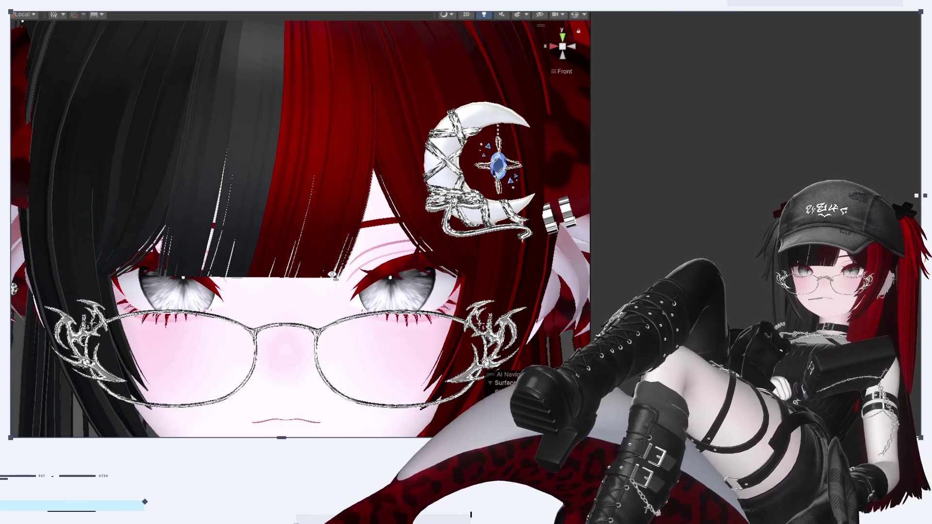
pyautogui.scroll(5, 335, 272)
pyautogui.moveTo(335, 272)
pyautogui.keyDown('alt'); pyautogui.mouseDown()
pyautogui.moveTo(419, 296)
pyautogui.moveTo(524, 294)
pyautogui.mouseUp(); pyautogui.keyUp('alt')
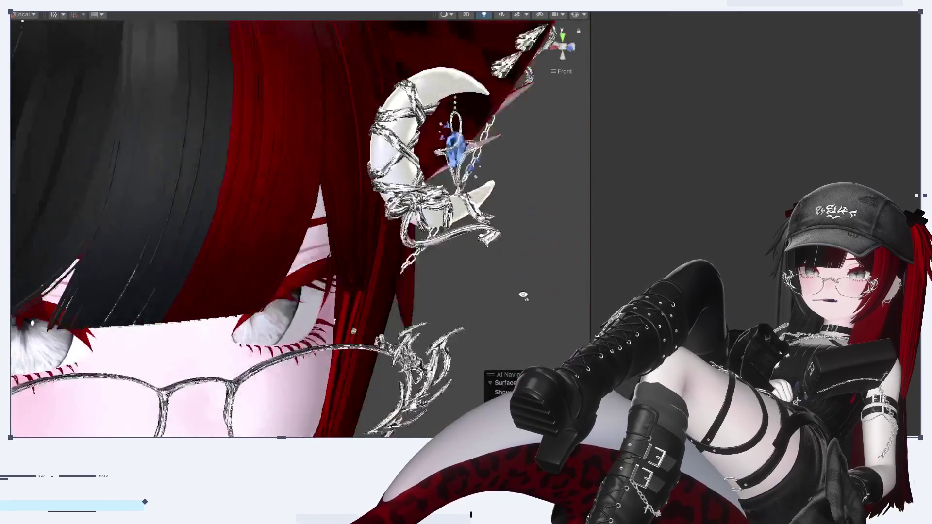
pyautogui.click(571, 48)
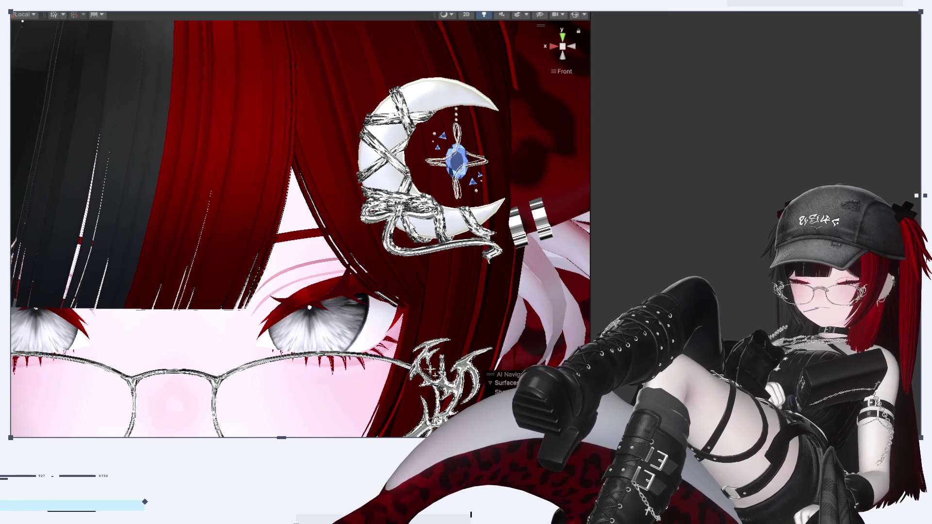
pyautogui.scroll(-3, 378, 247)
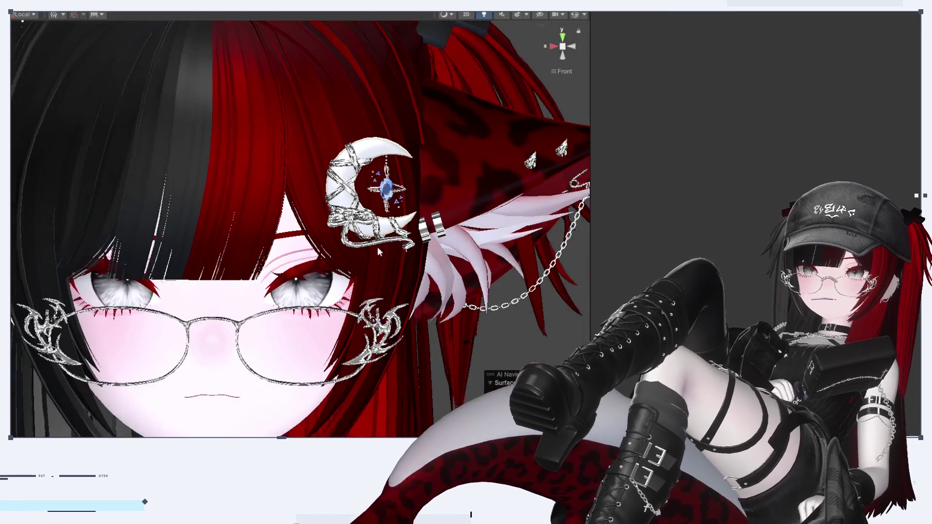
pyautogui.moveTo(378, 247)
pyautogui.keyDown('alt'); pyautogui.mouseDown()
pyautogui.moveTo(42, 304)
pyautogui.moveTo(537, 250)
pyautogui.moveTo(490, 172)
pyautogui.mouseUp(); pyautogui.keyUp('alt')
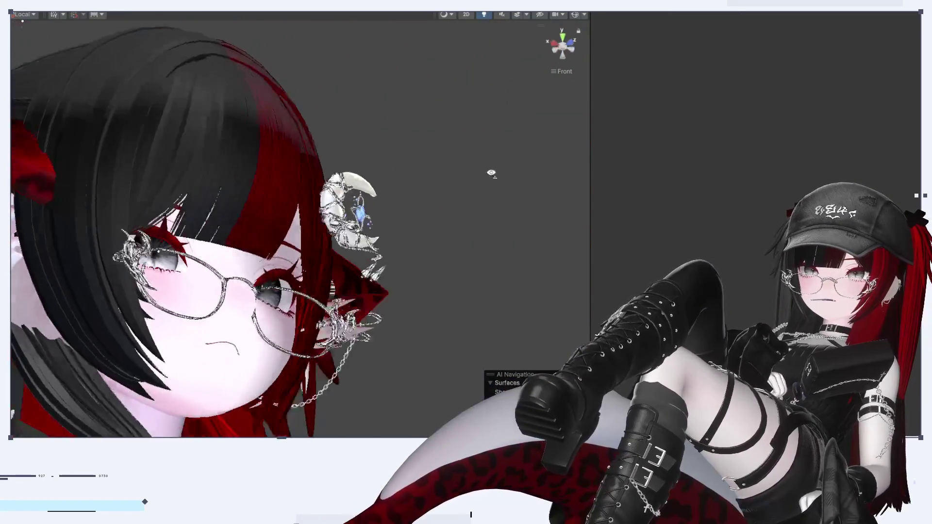
pyautogui.scroll(6, 366, 245)
pyautogui.scroll(8, 370, 242)
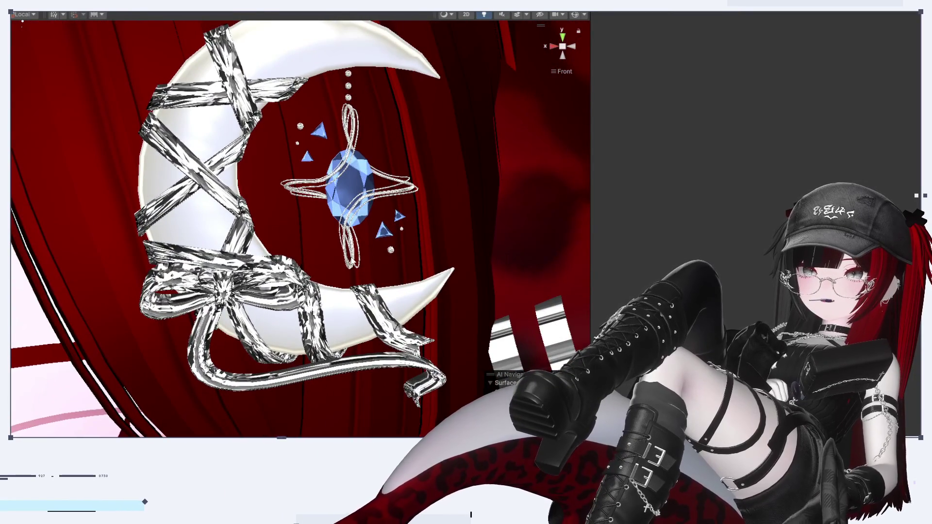
pyautogui.moveTo(370, 241)
pyautogui.keyDown('alt'); pyautogui.mouseDown()
pyautogui.moveTo(451, 204)
pyautogui.moveTo(569, 231)
pyautogui.mouseUp(); pyautogui.keyUp('alt')
pyautogui.moveTo(466, 272)
pyautogui.keyDown('alt'); pyautogui.mouseDown()
pyautogui.moveTo(426, 291)
pyautogui.moveTo(471, 291)
pyautogui.moveTo(394, 291)
pyautogui.mouseUp(); pyautogui.keyUp('alt')
pyautogui.keyDown('alt'); pyautogui.moveTo(301, 299); pyautogui.dragTo(316, 299); pyautogui.keyUp('alt')
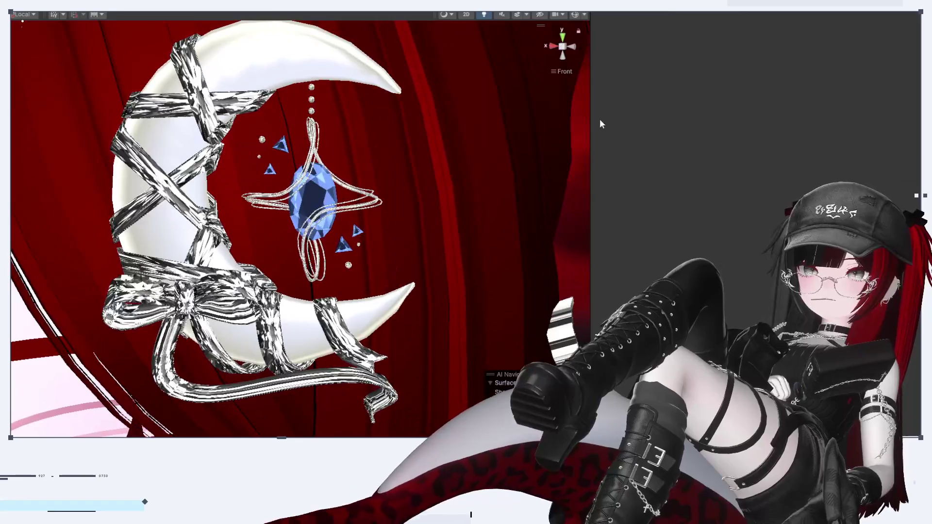
pyautogui.click(575, 42)
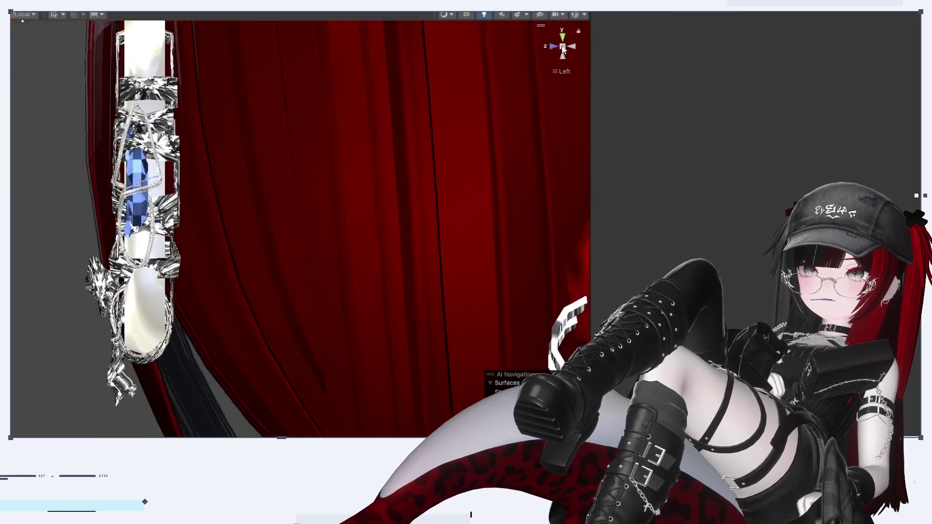
pyautogui.click(553, 46)
pyautogui.scroll(-10, 366, 248)
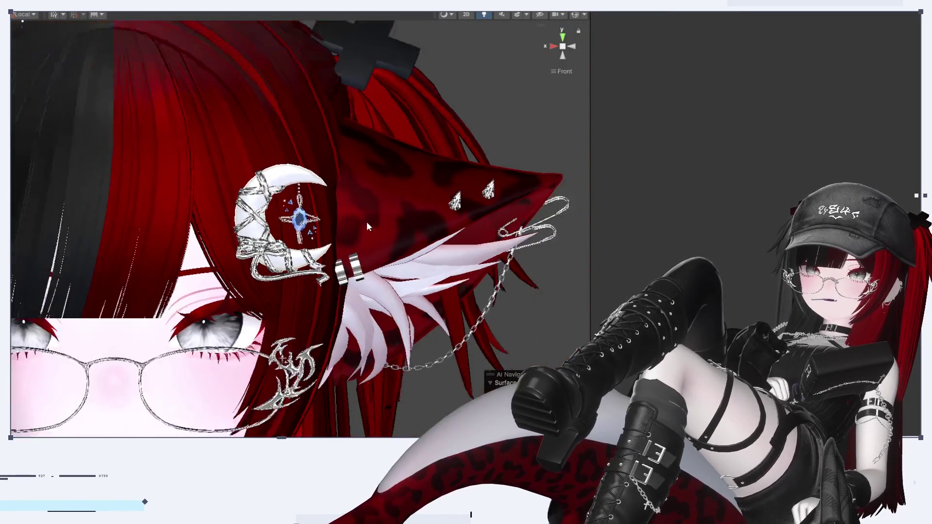
pyautogui.moveTo(329, 301); pyautogui.dragTo(378, 275, button='middle')
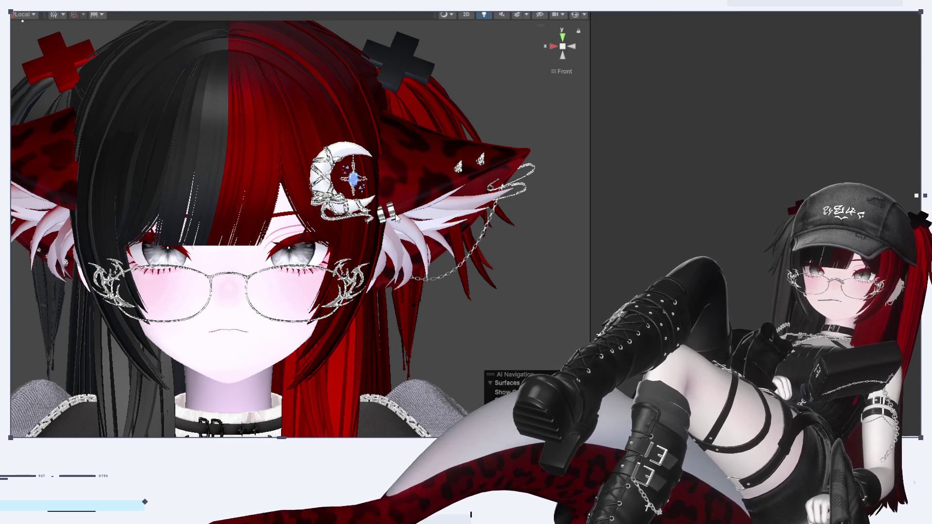
pyautogui.moveTo(468, 263)
pyautogui.mouseDown(button='right')
pyautogui.moveTo(412, 292)
pyautogui.moveTo(458, 263)
pyautogui.mouseUp(button='right')
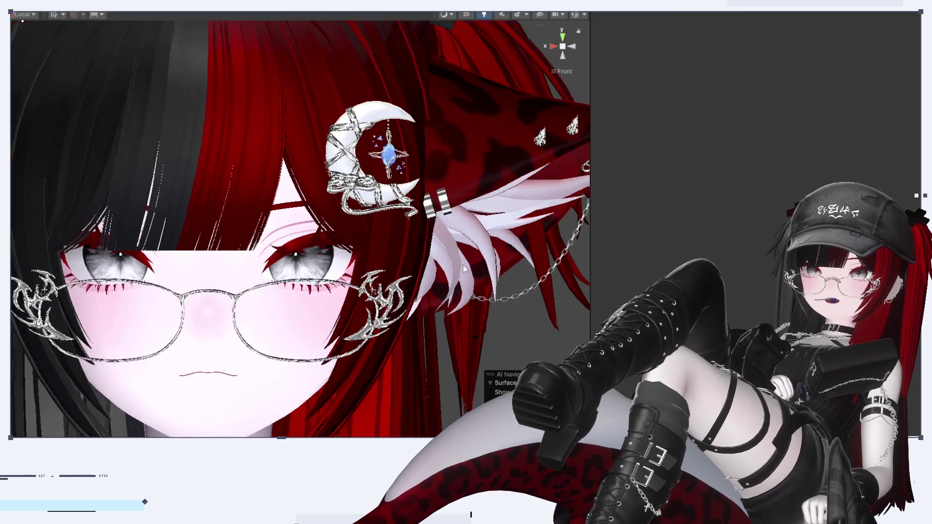
pyautogui.scroll(3, 459, 263)
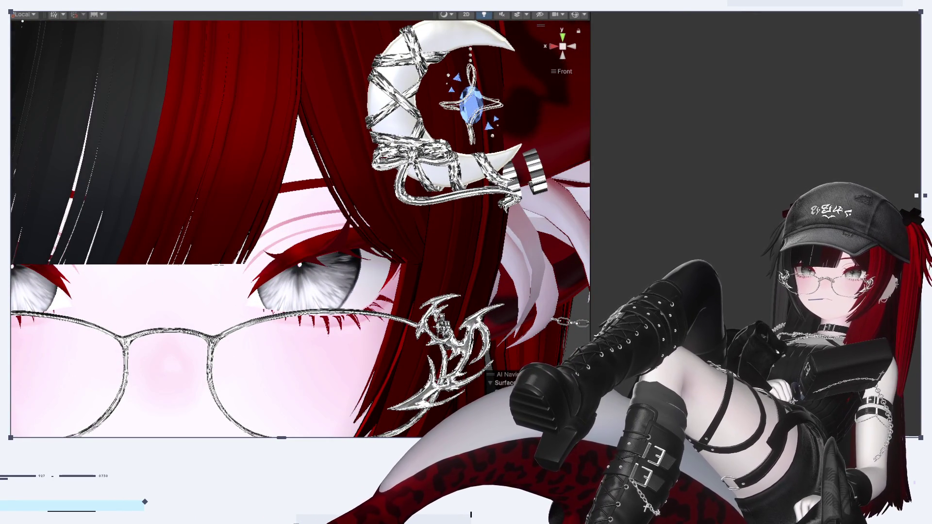
pyautogui.moveTo(412, 244); pyautogui.dragTo(398, 247, button='right')
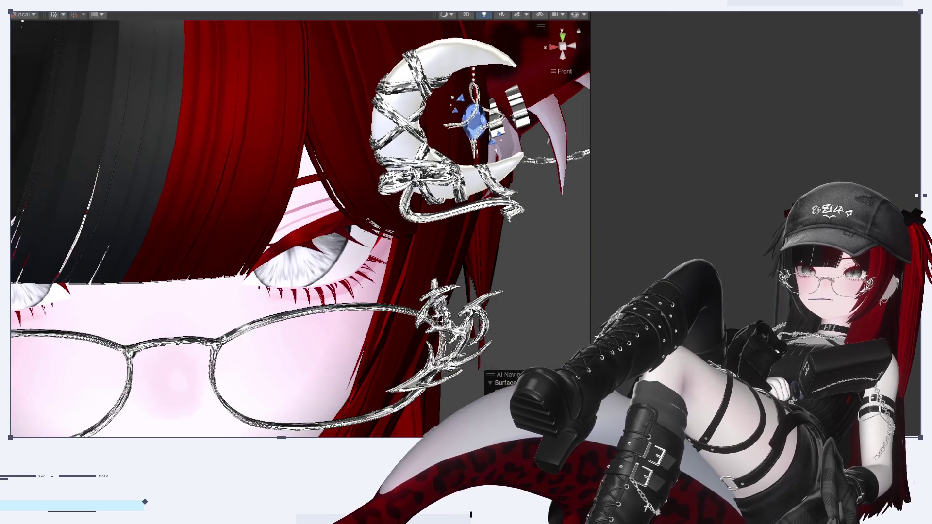
pyautogui.moveTo(474, 289); pyautogui.dragTo(368, 347, button='right')
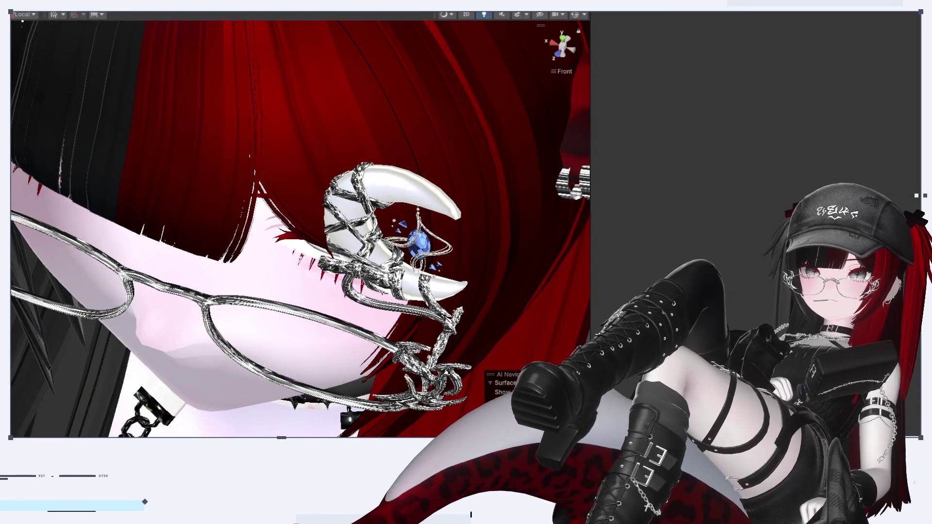
# Step: Select the moon hairpin and inspect it from the left side and front
pyautogui.click(408, 243)
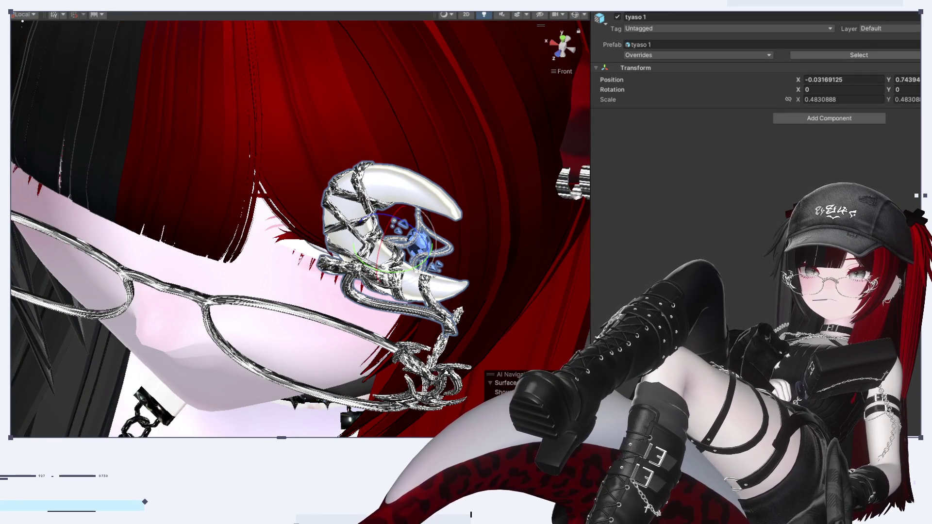
pyautogui.moveTo(267, 264); pyautogui.dragTo(291, 255, button='right')
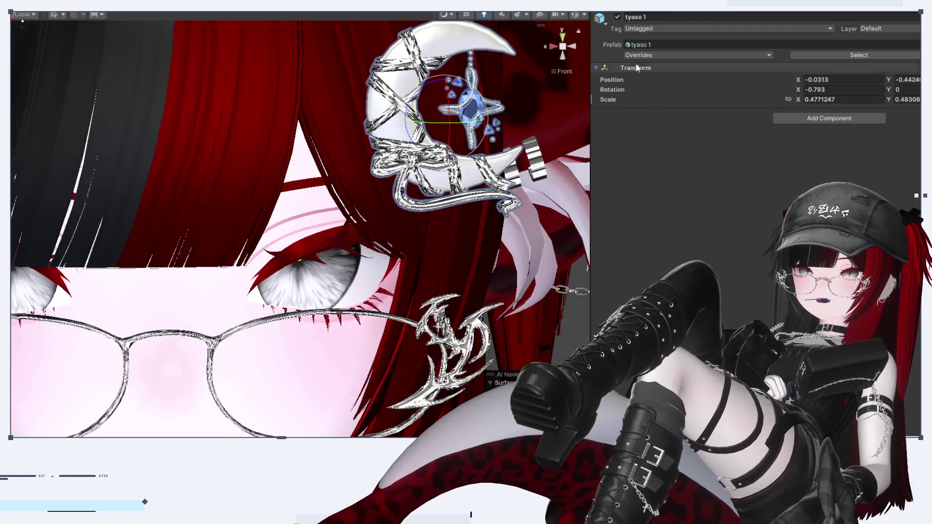
pyautogui.click(576, 45)
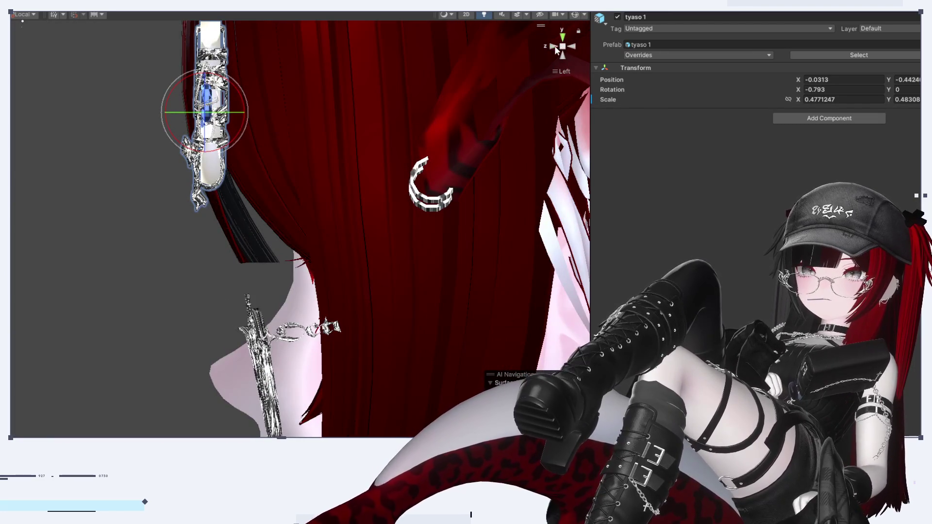
pyautogui.click(554, 45)
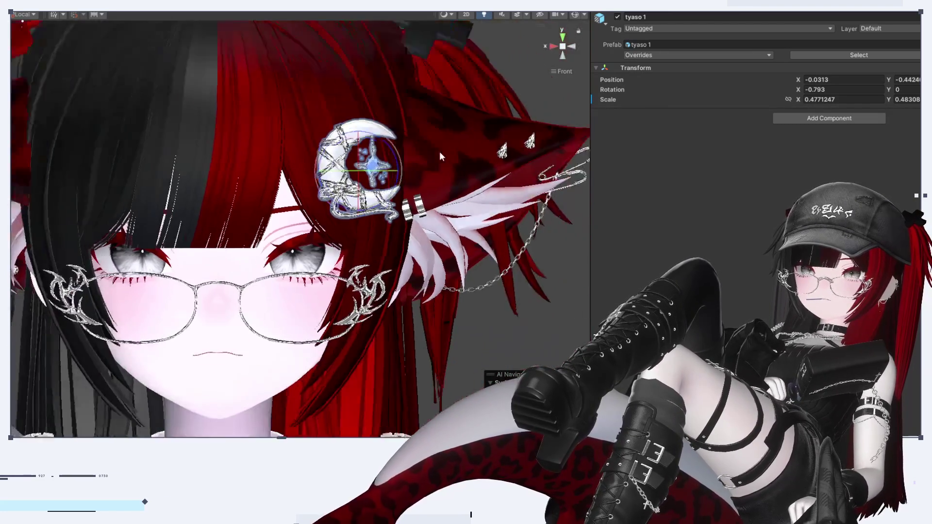
pyautogui.click(481, 318)
pyautogui.scroll(5, 481, 317)
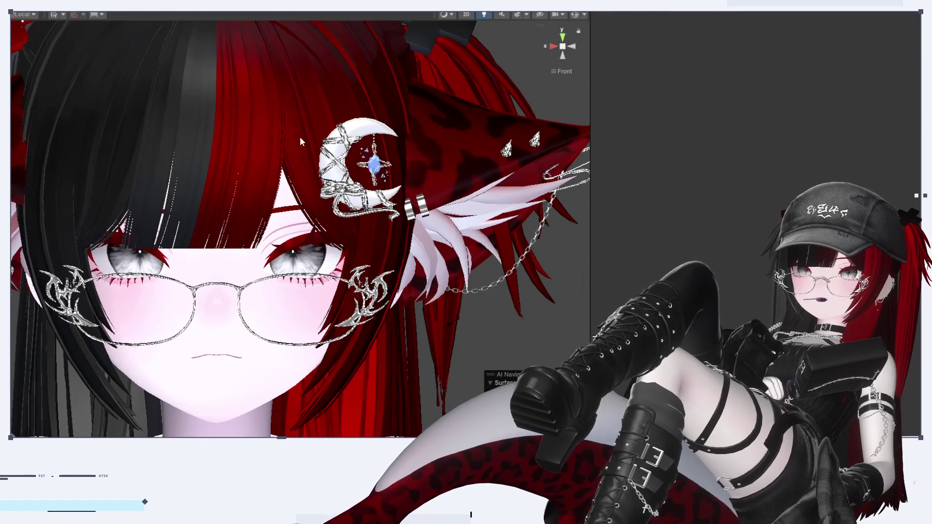
pyautogui.click(362, 160)
pyautogui.scroll(5, 212, 158)
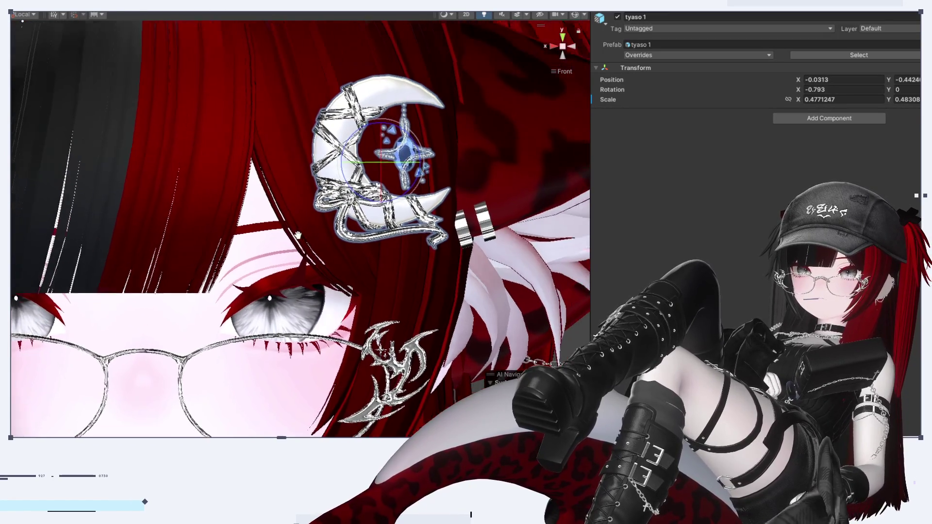
# Step: Select the bone holding the moon and rescale the hairpin to about 0.97
pyautogui.press('w')
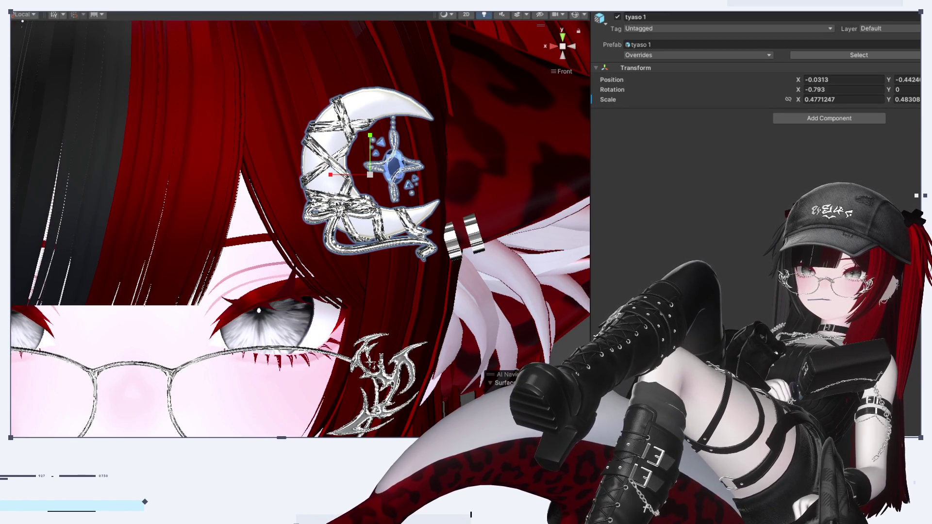
pyautogui.hotkey('ctrl', 'z')
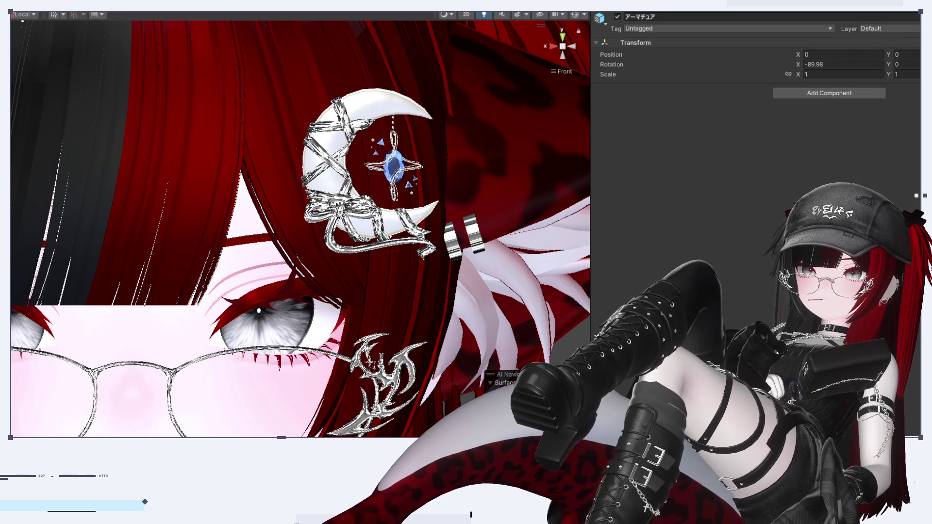
pyautogui.hotkey('ctrl', 'z')
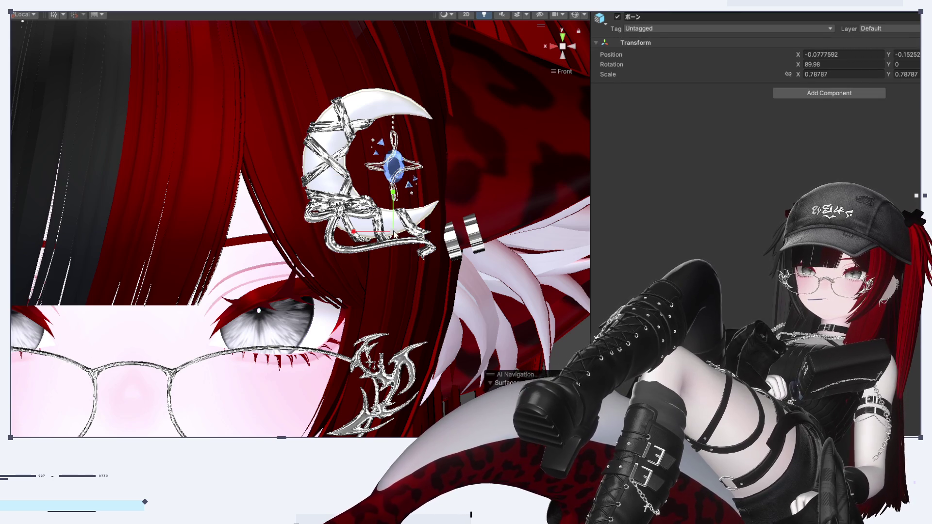
pyautogui.scroll(-5, 397, 242)
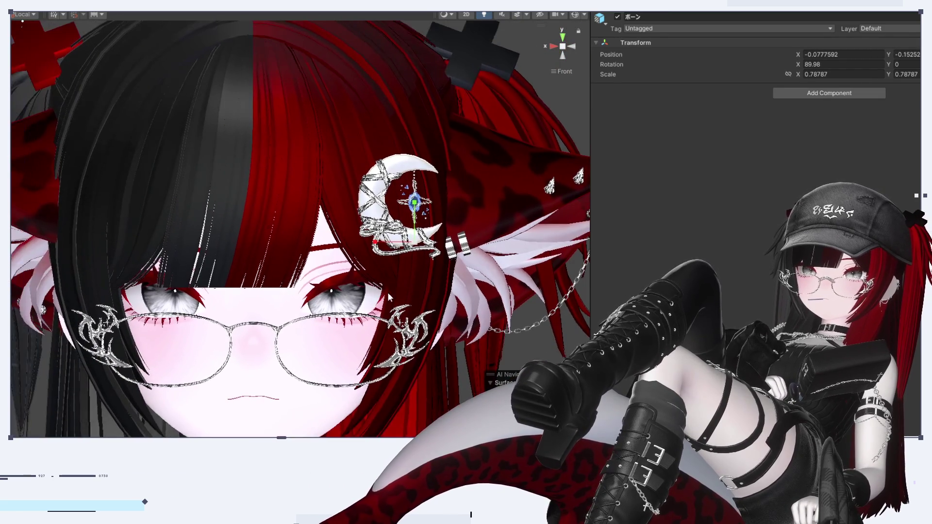
pyautogui.press('r')
pyautogui.moveTo(415, 241); pyautogui.dragTo(412, 255)
pyautogui.scroll(-5, 342, 322)
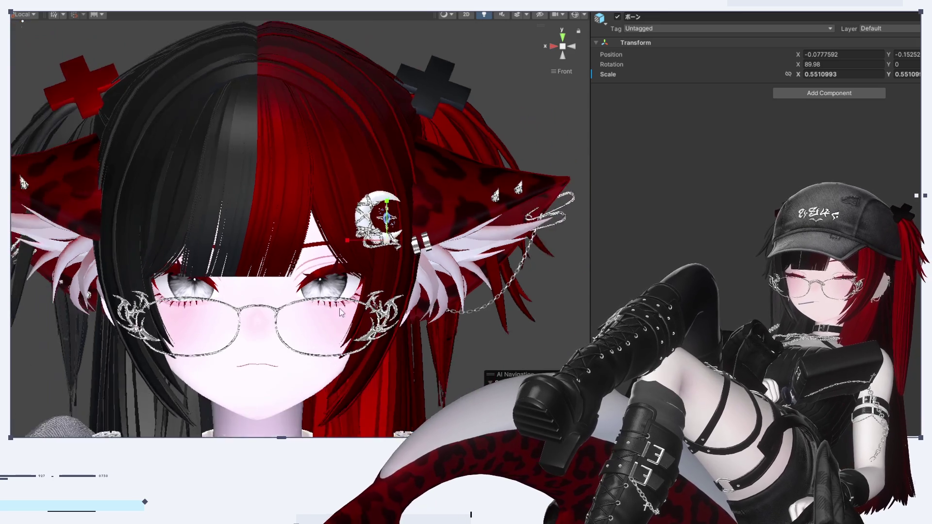
pyautogui.scroll(10, 343, 322)
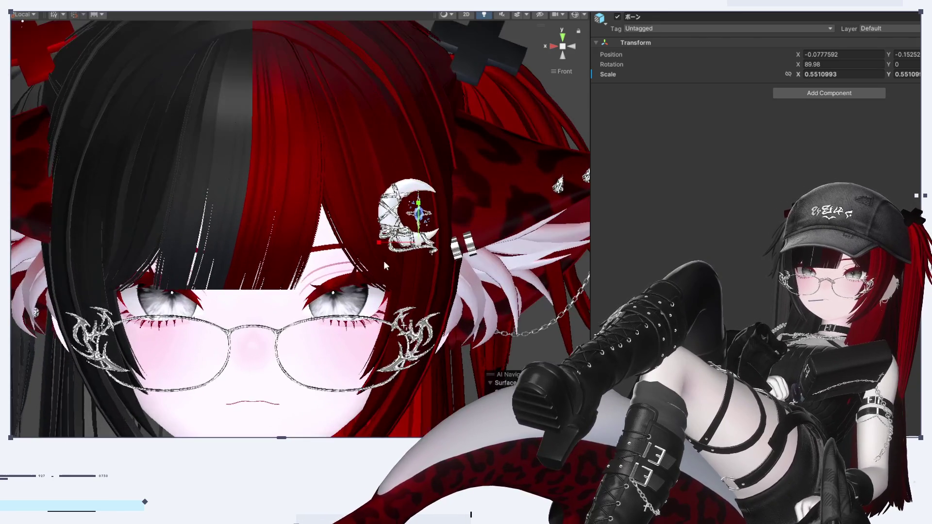
pyautogui.hotkey('ctrl', 'z')
pyautogui.hotkey('ctrl', 'z')
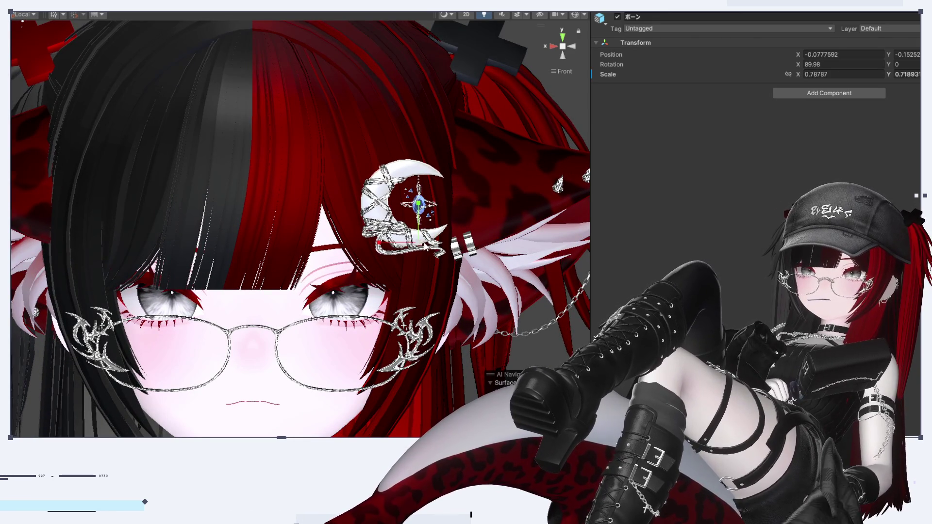
pyautogui.moveTo(420, 250)
pyautogui.mouseDown()
pyautogui.moveTo(447, 162)
pyautogui.moveTo(463, 194)
pyautogui.mouseUp()
# Step: Tilt the hairpin slightly around X and move it up and right onto the hair
pyautogui.press('e')
pyautogui.keyDown('alt'); pyautogui.moveTo(464, 195); pyautogui.dragTo(50, 216); pyautogui.keyUp('alt')
pyautogui.press('w')
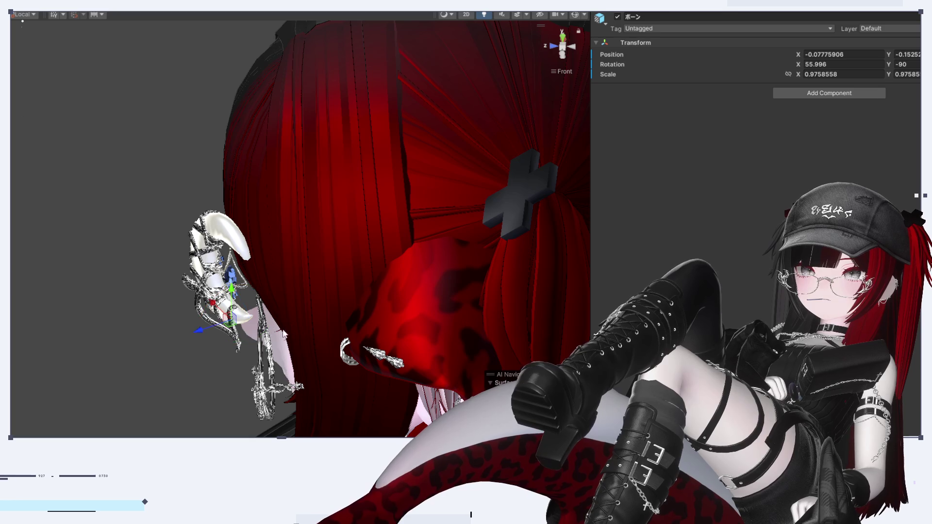
pyautogui.moveTo(206, 330)
pyautogui.mouseDown()
pyautogui.moveTo(247, 325)
pyautogui.moveTo(238, 336)
pyautogui.mouseUp()
pyautogui.moveTo(238, 336)
pyautogui.keyDown('alt'); pyautogui.mouseDown()
pyautogui.moveTo(350, 204)
pyautogui.moveTo(481, 82)
pyautogui.mouseUp(); pyautogui.keyUp('alt')
pyautogui.moveTo(365, 203)
pyautogui.mouseDown()
pyautogui.moveTo(378, 209)
pyautogui.moveTo(340, 145)
pyautogui.moveTo(375, 392)
pyautogui.mouseUp()
# Step: Slide the moon ornament slightly left above the ear, checking it from side and front
pyautogui.click(573, 46)
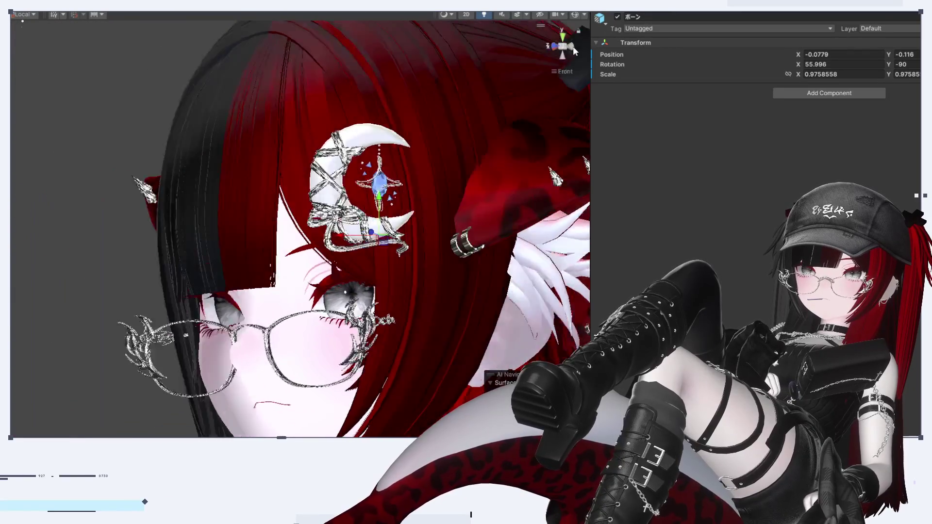
pyautogui.scroll(-3, 539, 139)
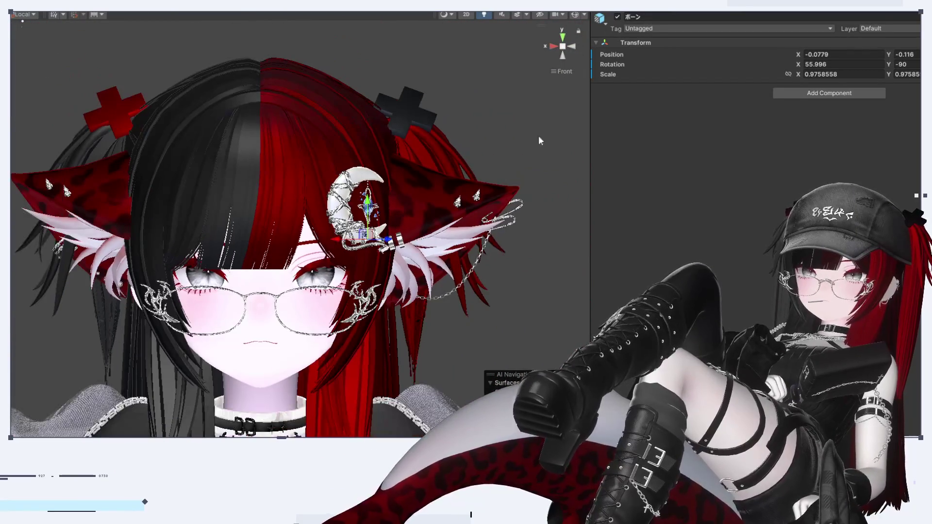
pyautogui.scroll(5, 396, 287)
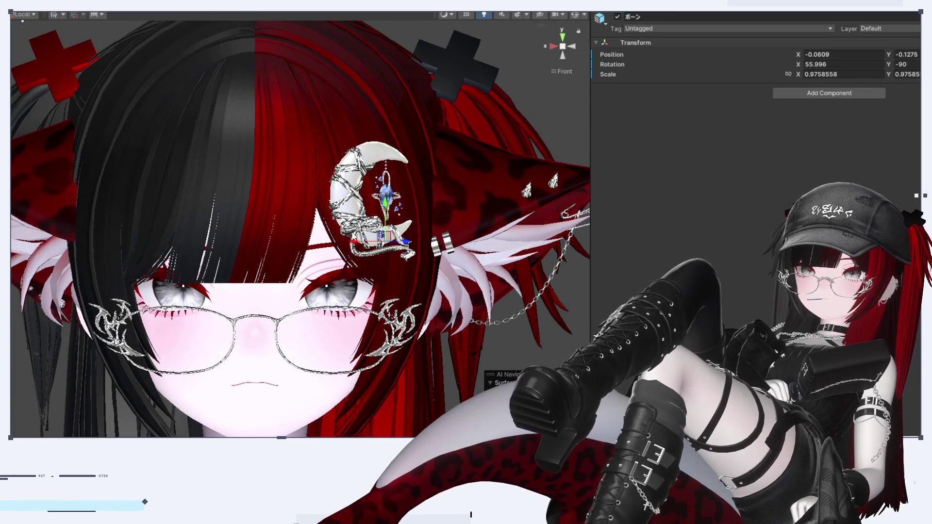
pyautogui.moveTo(374, 242)
pyautogui.mouseDown()
pyautogui.moveTo(85, 245)
pyautogui.moveTo(437, 260)
pyautogui.moveTo(388, 272)
pyautogui.moveTo(354, 267)
pyautogui.moveTo(342, 280)
pyautogui.moveTo(395, 257)
pyautogui.moveTo(369, 265)
pyautogui.moveTo(532, 44)
pyautogui.mouseUp()
pyautogui.click(573, 46)
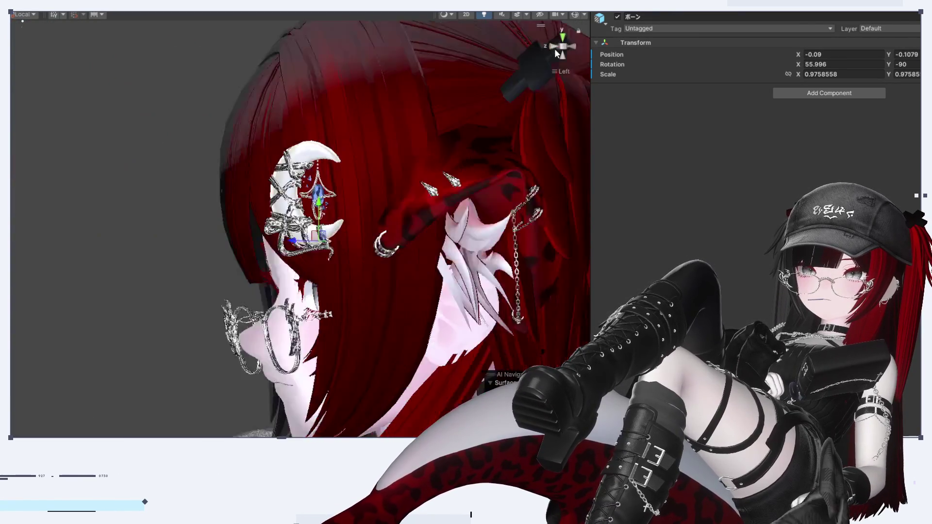
pyautogui.click(555, 48)
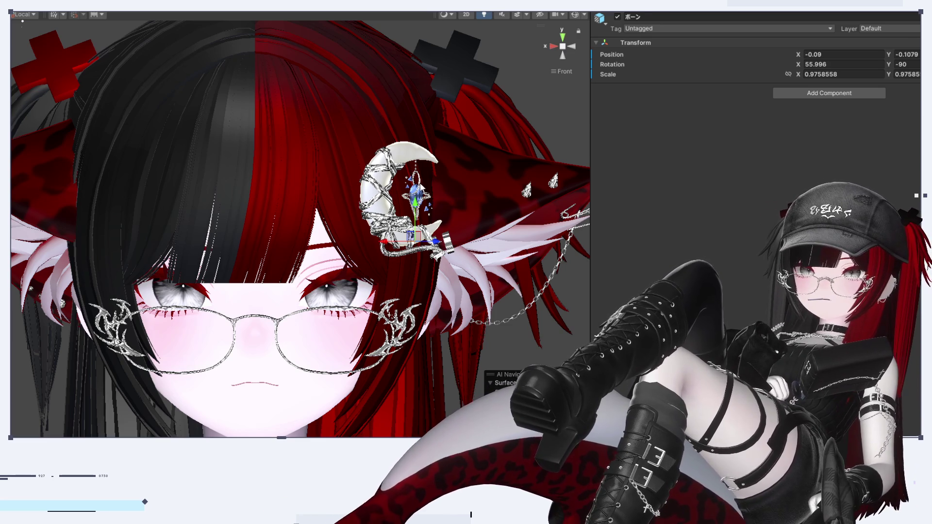
pyautogui.click(421, 187)
pyautogui.click(420, 187)
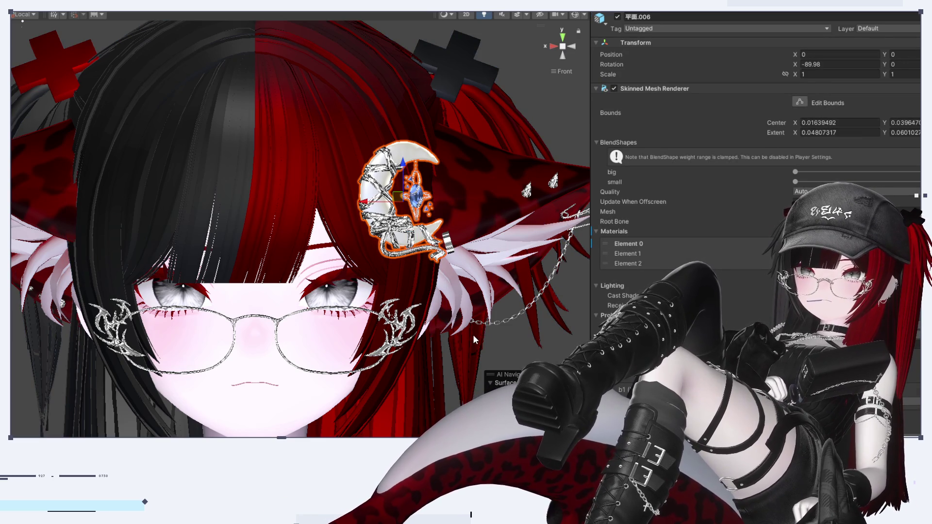
# Step: Push the moon mesh 平面.006's 'big' BlendShape slider to maximum so the gem is at full size
pyautogui.moveTo(473, 331)
pyautogui.keyDown('alt'); pyautogui.mouseDown()
pyautogui.moveTo(401, 64)
pyautogui.moveTo(398, 258)
pyautogui.mouseUp(); pyautogui.keyUp('alt')
pyautogui.scroll(5, 397, 258)
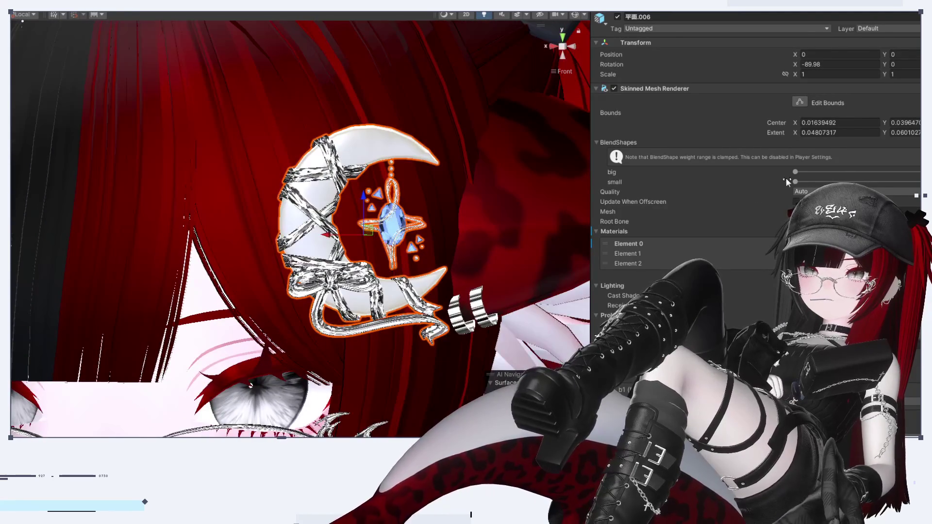
pyautogui.moveTo(795, 172); pyautogui.dragTo(918, 172)
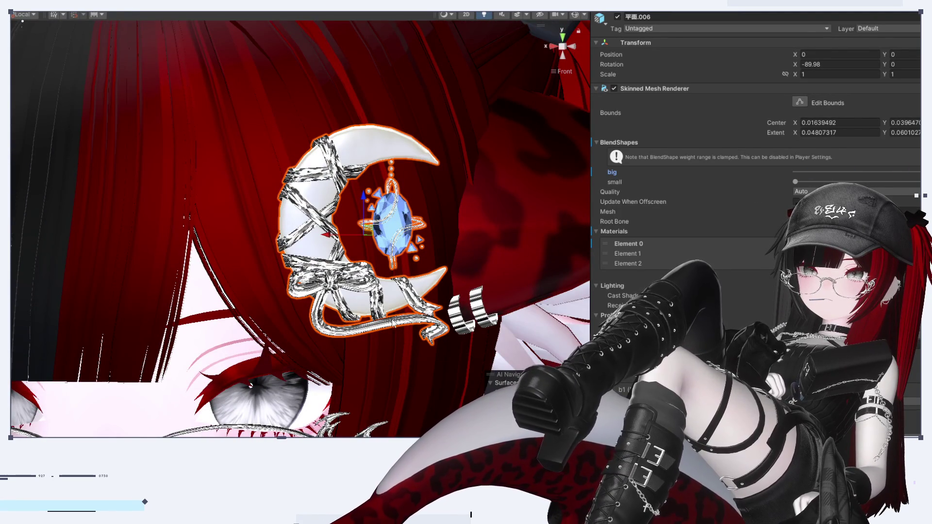
pyautogui.scroll(-5, 348, 317)
pyautogui.click(575, 52)
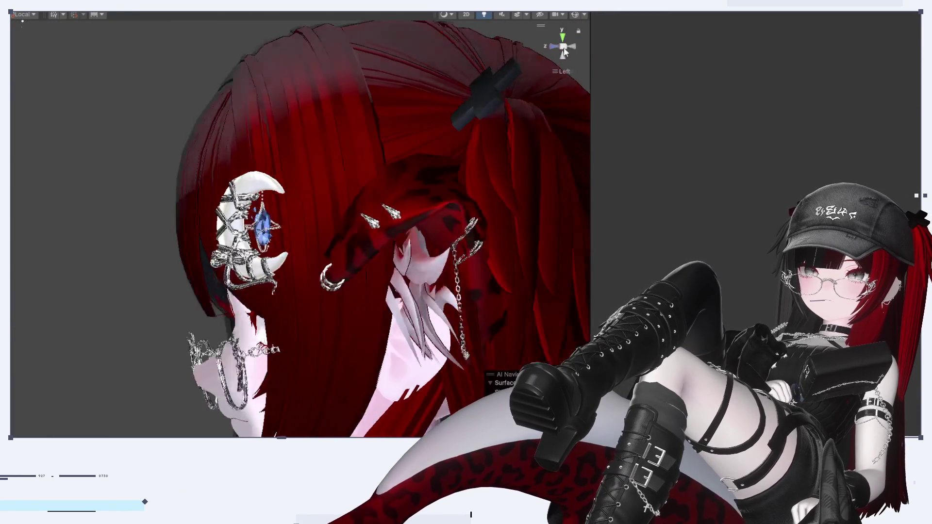
pyautogui.scroll(2, 484, 244)
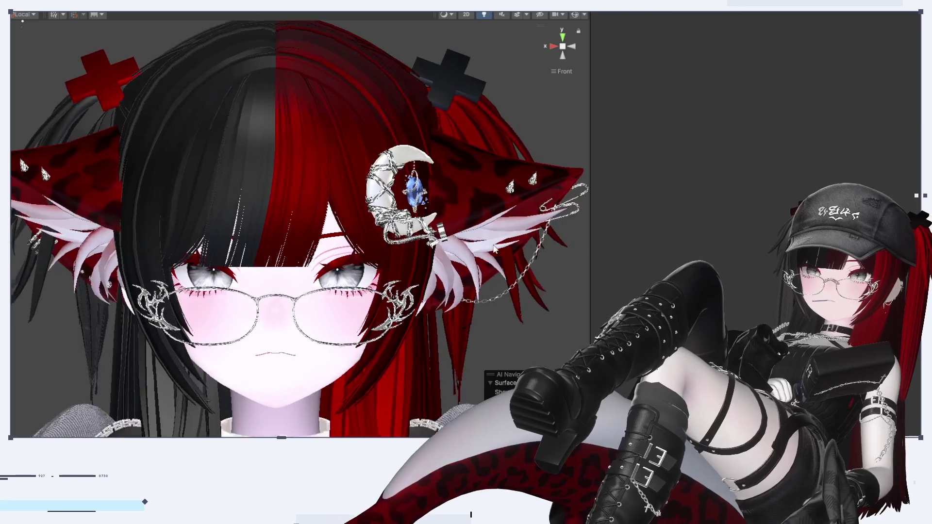
pyautogui.click(413, 195)
pyautogui.moveTo(813, 173)
pyautogui.mouseDown()
pyautogui.moveTo(874, 177)
pyautogui.moveTo(913, 195)
pyautogui.mouseUp()
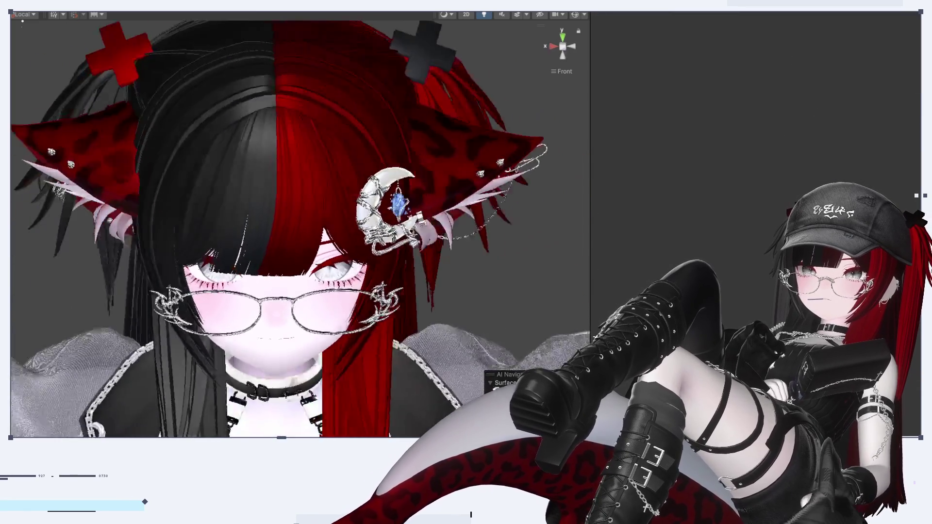
pyautogui.moveTo(340, 384)
pyautogui.keyDown('alt'); pyautogui.mouseDown()
pyautogui.moveTo(398, 383)
pyautogui.moveTo(428, 330)
pyautogui.mouseUp(); pyautogui.keyUp('alt')
pyautogui.scroll(5, 428, 325)
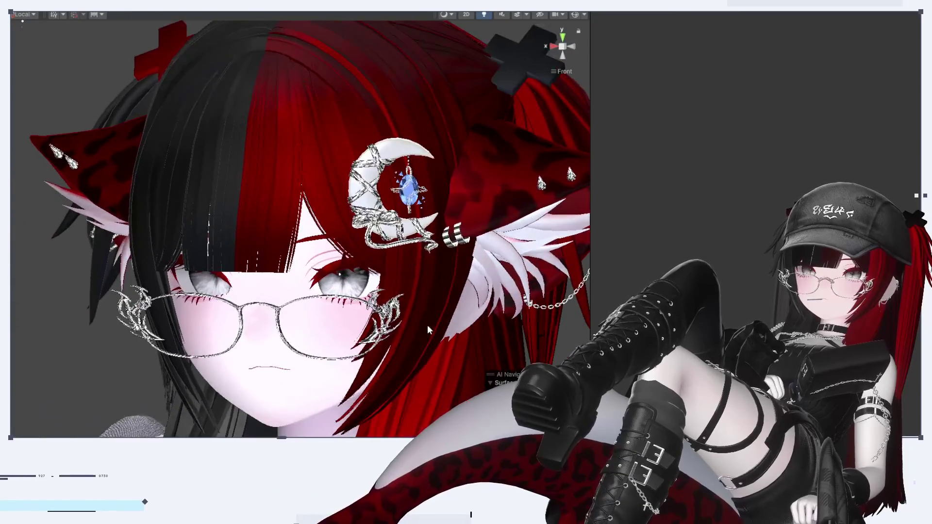
# Step: Change the gem's metallic 1 lilToonGem MatCap settings so it turns green, checking perspective, side and front views
pyautogui.click(340, 204)
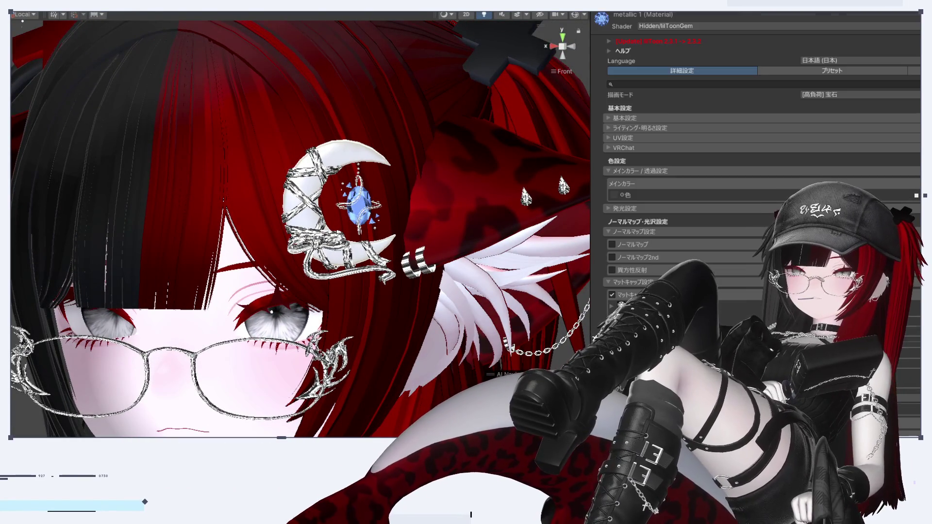
pyautogui.scroll(-5, 758, 195)
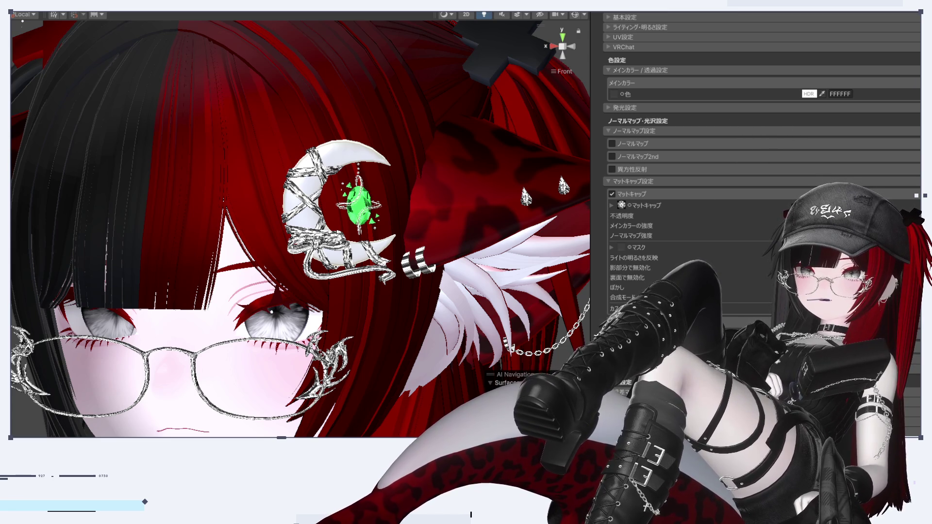
pyautogui.scroll(-5, 300, 229)
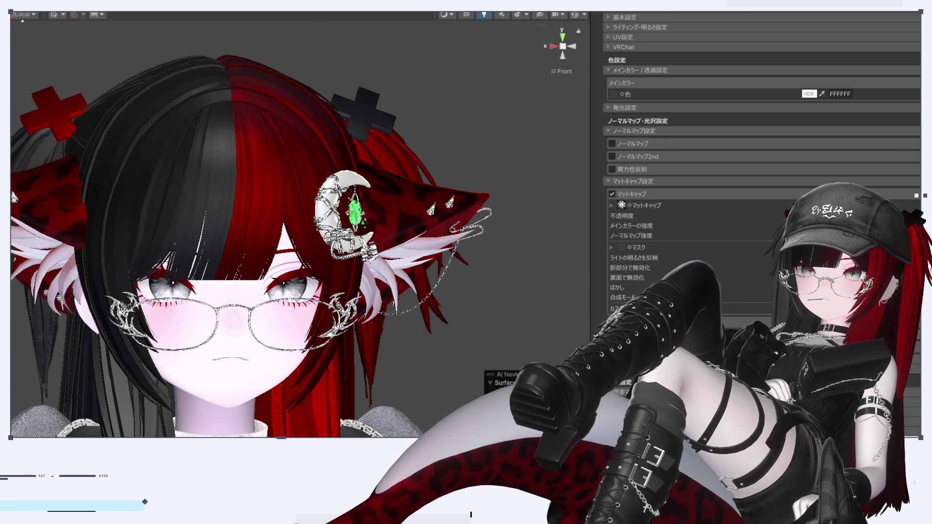
pyautogui.click(565, 47)
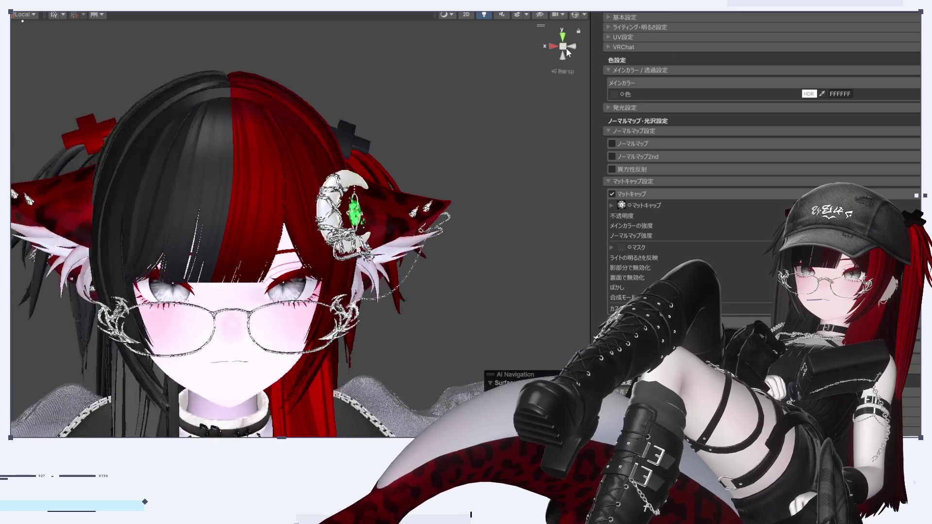
pyautogui.click(572, 48)
pyautogui.click(554, 45)
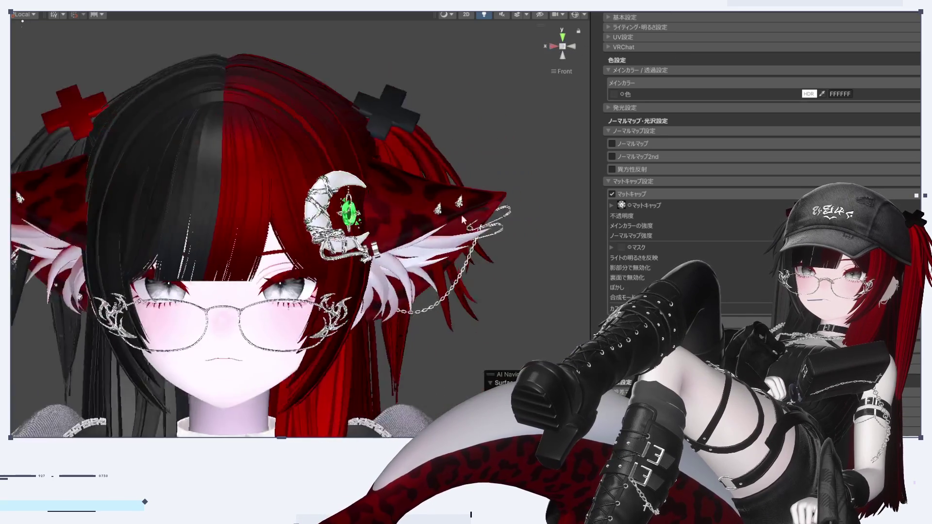
pyautogui.scroll(-5, 421, 293)
pyautogui.click(491, 299)
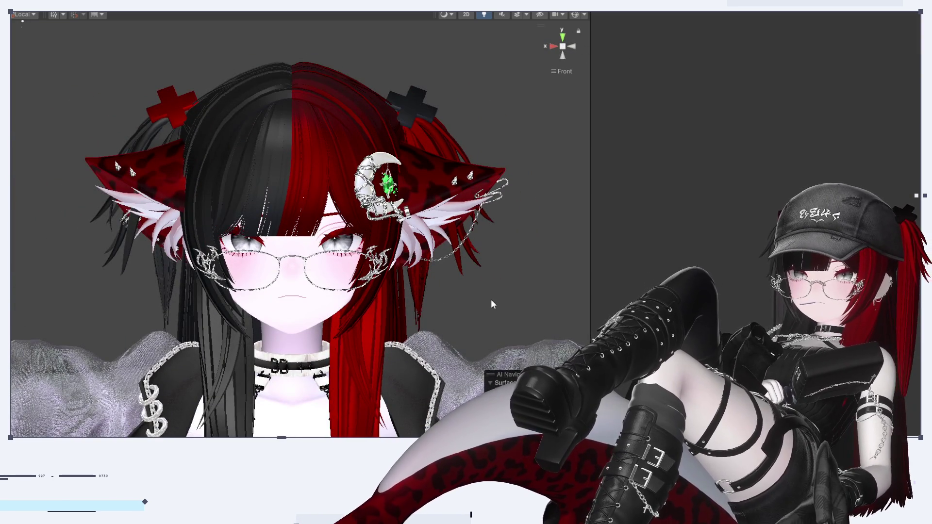
# Step: Pan and zoom the Scene view to recentre the avatar's head
pyautogui.scroll(5, 482, 289)
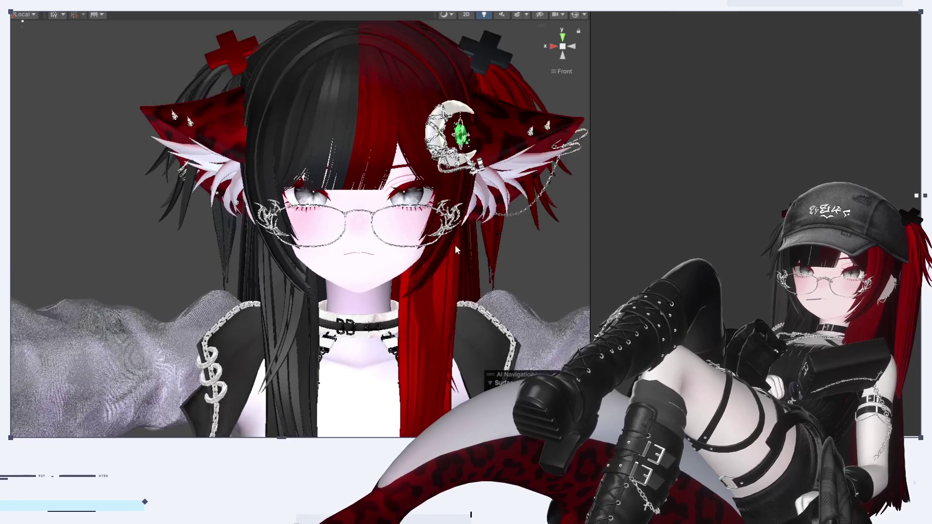
pyautogui.moveTo(456, 248); pyautogui.dragTo(426, 266, button='middle')
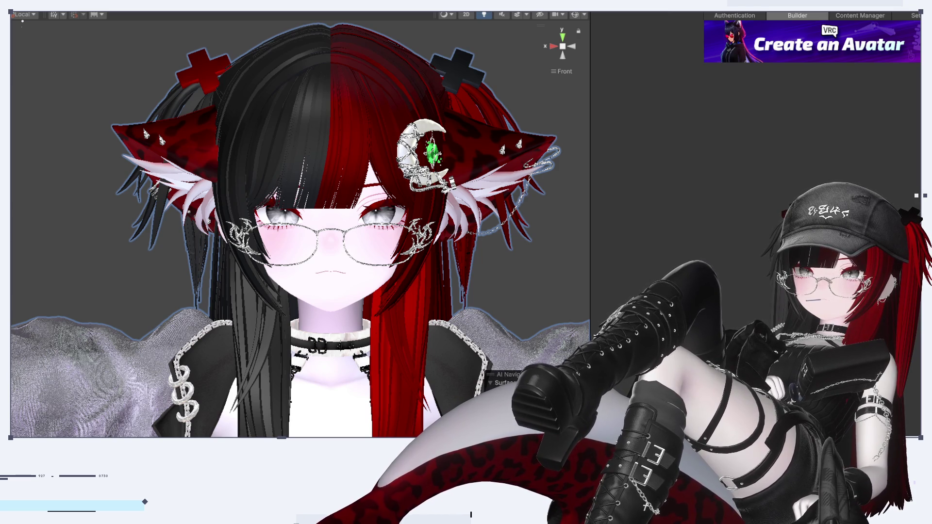
# Step: In the VRChat SDK avatar builder, capture a close-up of the avatar's face as the thumbnail
pyautogui.click(738, 18)
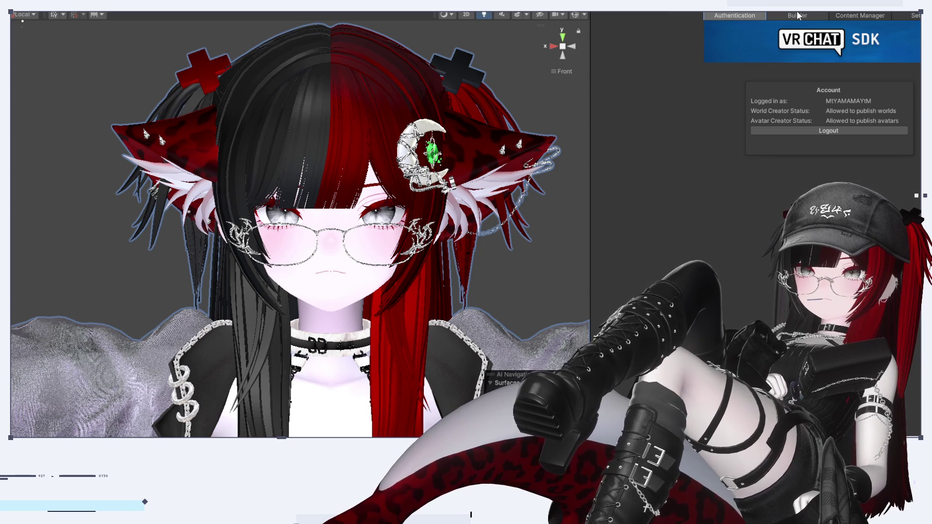
pyautogui.click(799, 15)
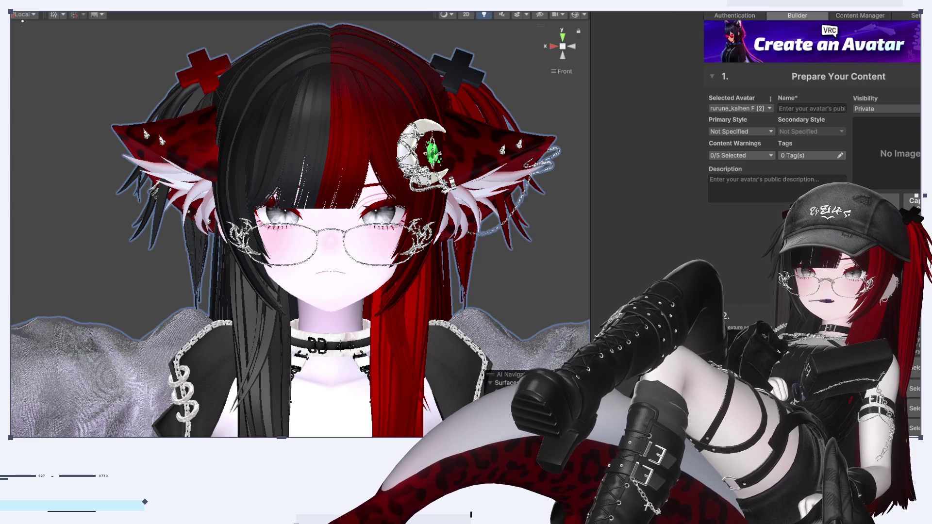
pyautogui.click(914, 201)
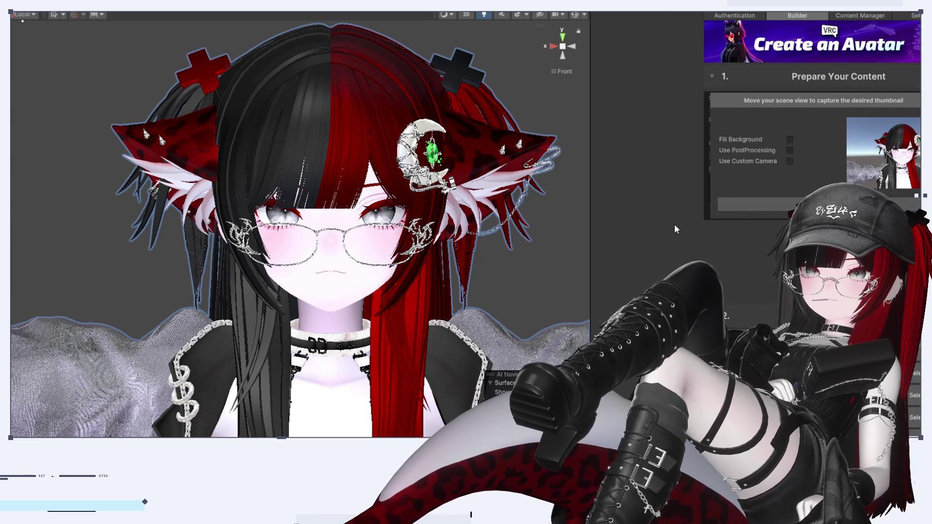
pyautogui.scroll(10, 585, 228)
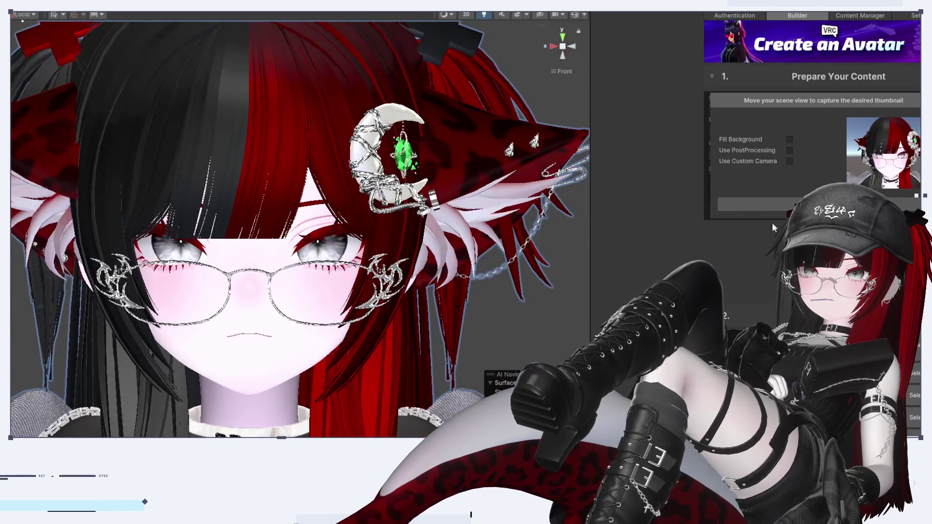
pyautogui.click(815, 205)
# Step: Name the avatar 'sisaku'
pyautogui.click(809, 107)
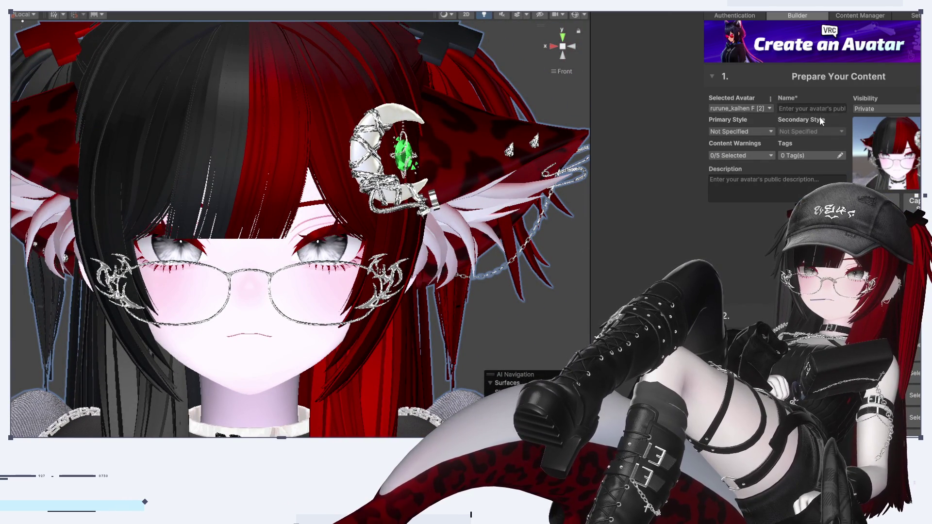
pyautogui.write('sisaku')
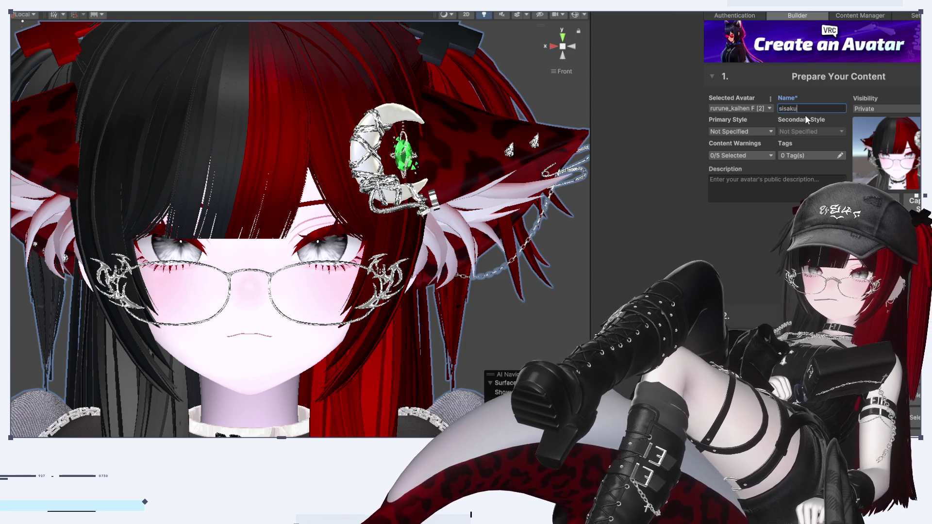
pyautogui.press('Return')
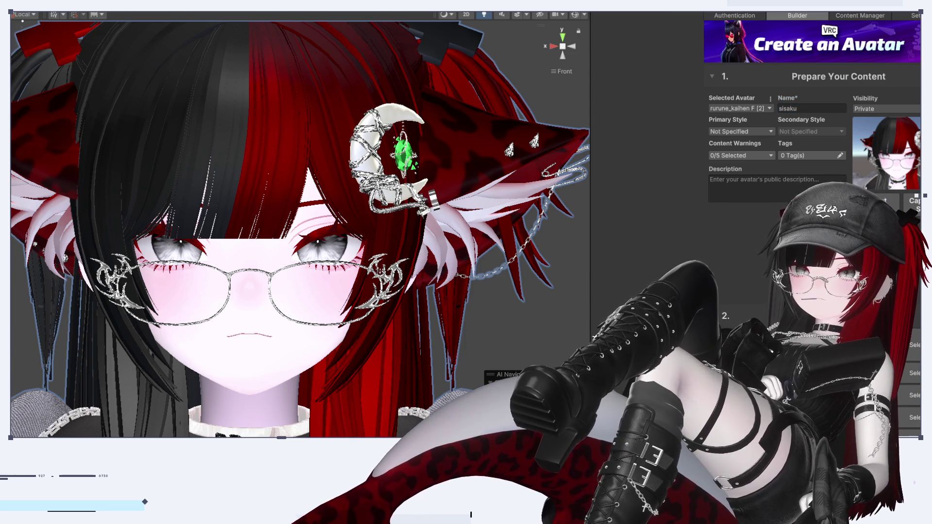
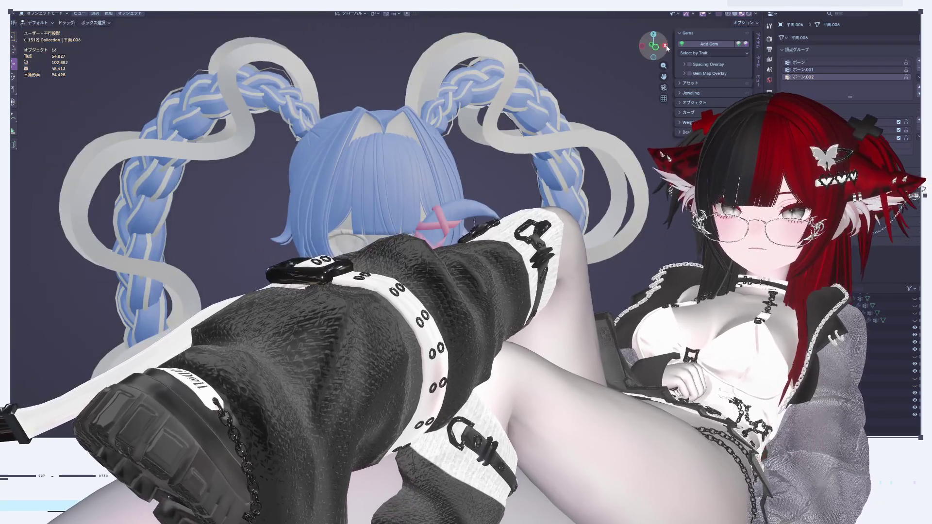
# Step: In Front Ortho view, delete the moon earring and then its leftover armature
pyautogui.click(653, 46)
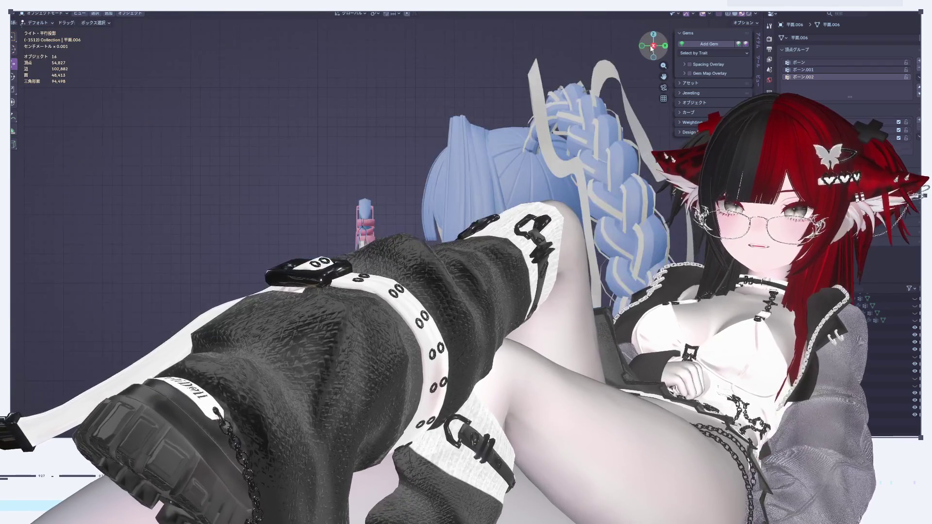
pyautogui.click(642, 46)
pyautogui.scroll(5, 505, 154)
pyautogui.click(505, 154)
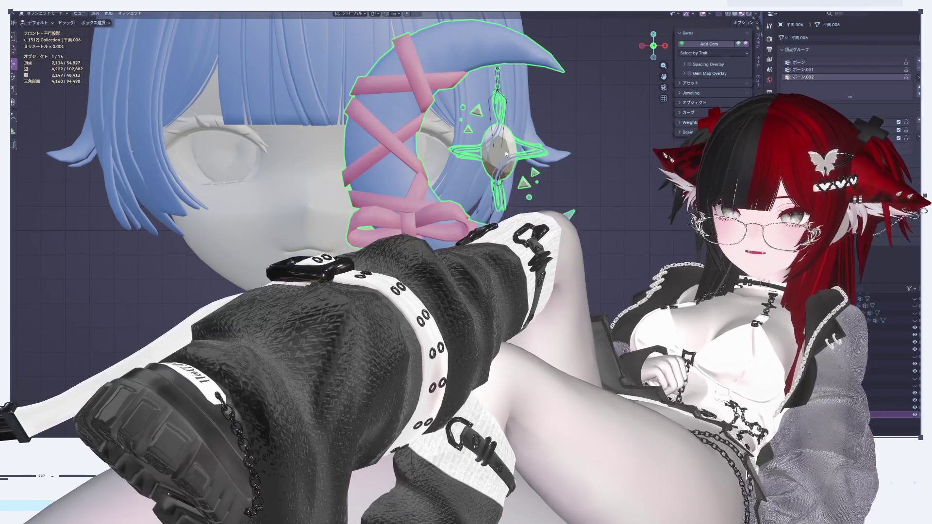
pyautogui.press('Delete')
pyautogui.click(497, 122)
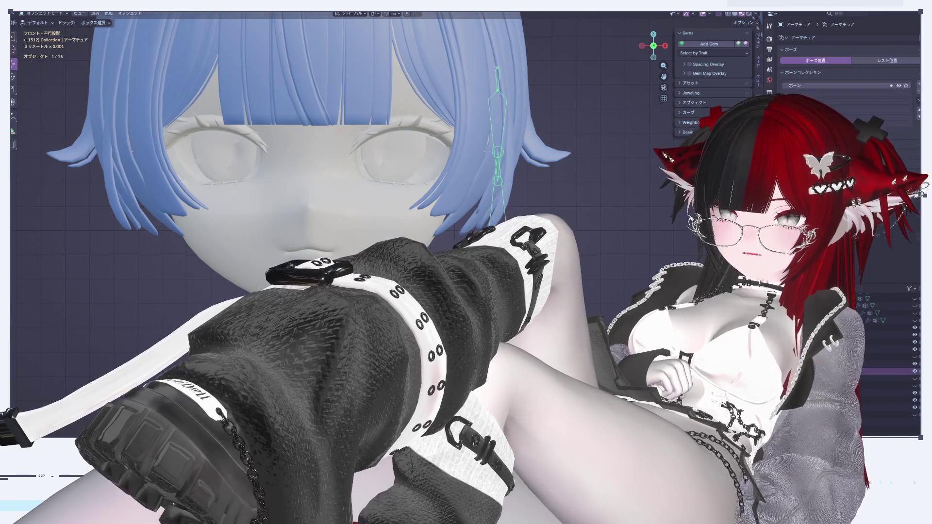
pyautogui.press('Delete')
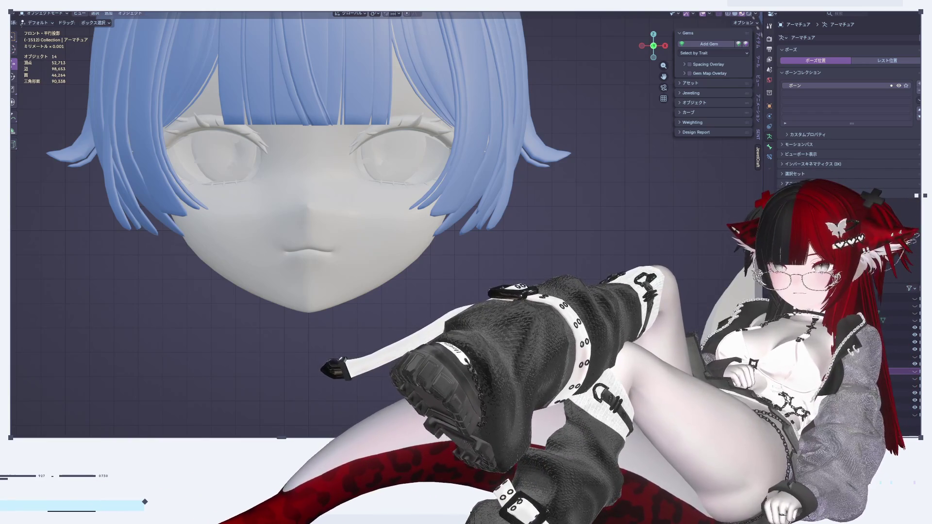
# Step: Look down over the head and braids, then select the front bangs mesh and Tab into Edit Mode
pyautogui.scroll(-4, 581, 211)
pyautogui.scroll(2, 581, 212)
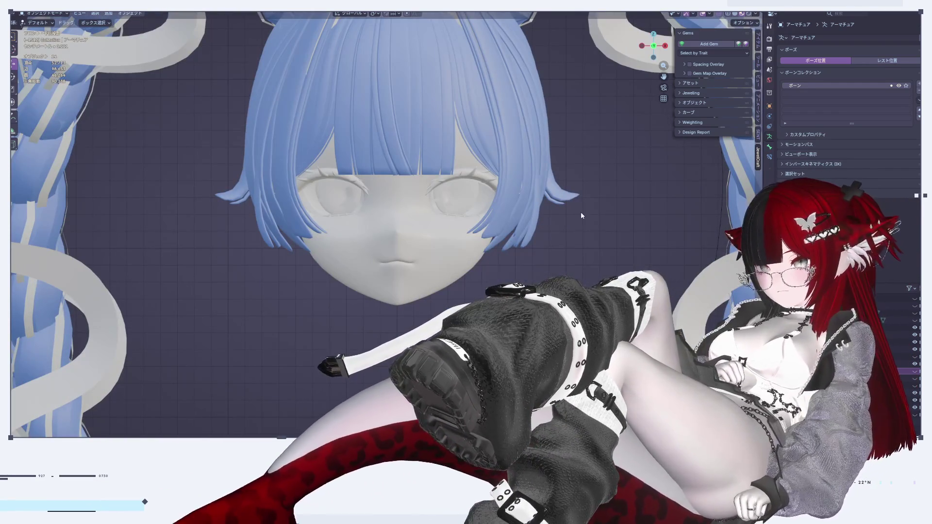
pyautogui.scroll(-3, 580, 211)
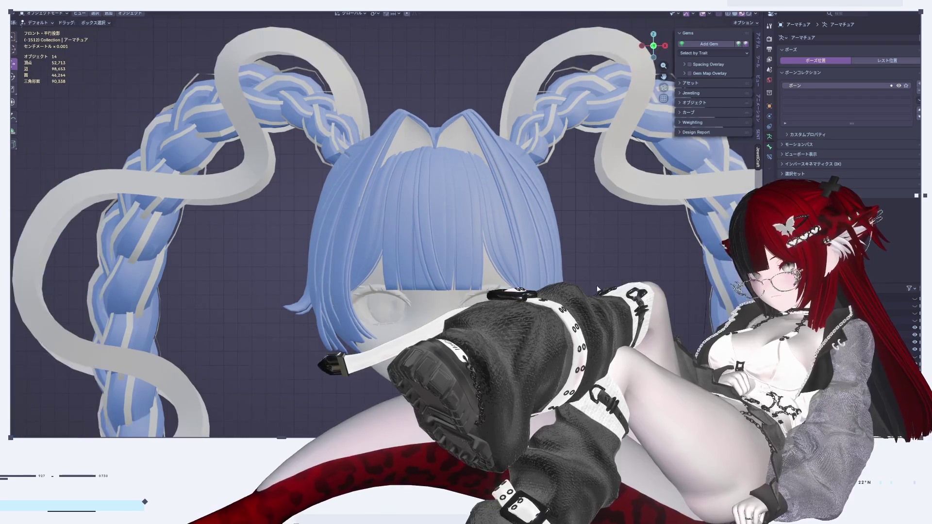
pyautogui.scroll(3, 597, 283)
pyautogui.scroll(2, 578, 252)
pyautogui.moveTo(582, 248)
pyautogui.mouseDown(button='middle')
pyautogui.moveTo(601, 282)
pyautogui.moveTo(689, 72)
pyautogui.moveTo(640, 60)
pyautogui.mouseUp(button='middle')
pyautogui.scroll(2, 426, 273)
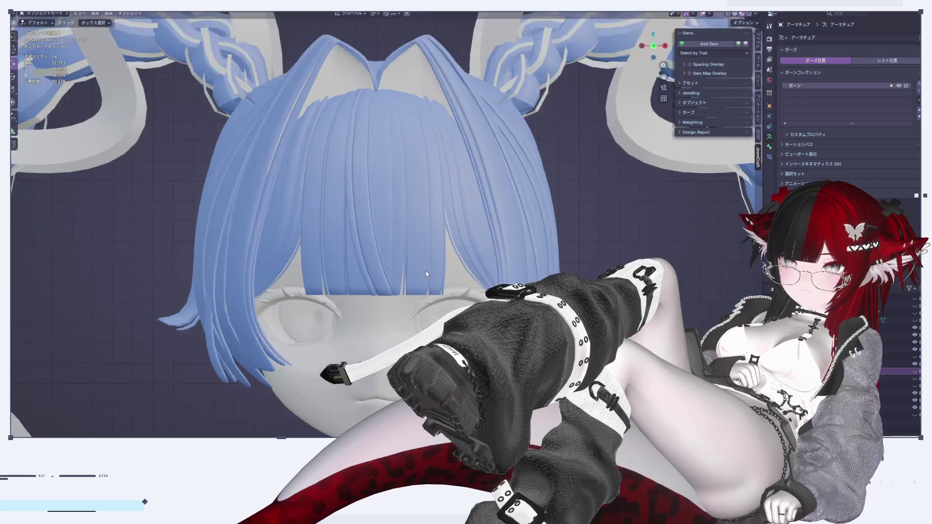
pyautogui.moveTo(391, 247)
pyautogui.mouseDown(button='middle')
pyautogui.moveTo(397, 146)
pyautogui.moveTo(322, 206)
pyautogui.moveTo(390, 138)
pyautogui.moveTo(486, 187)
pyautogui.moveTo(425, 270)
pyautogui.moveTo(384, 240)
pyautogui.mouseUp(button='middle')
pyautogui.scroll(3, 384, 240)
pyautogui.click(384, 240)
pyautogui.press('Tab')
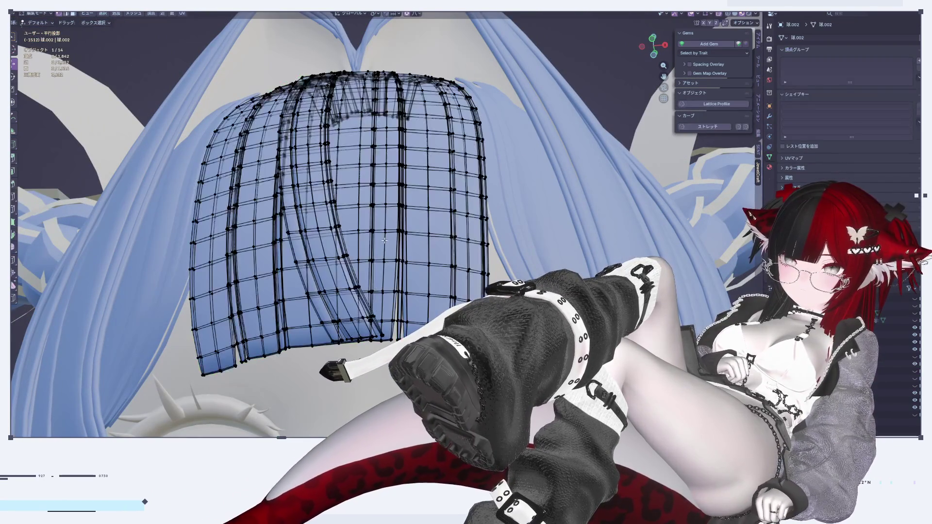
# Step: Tab out of the bangs mesh back to Object Mode
pyautogui.press('Tab')
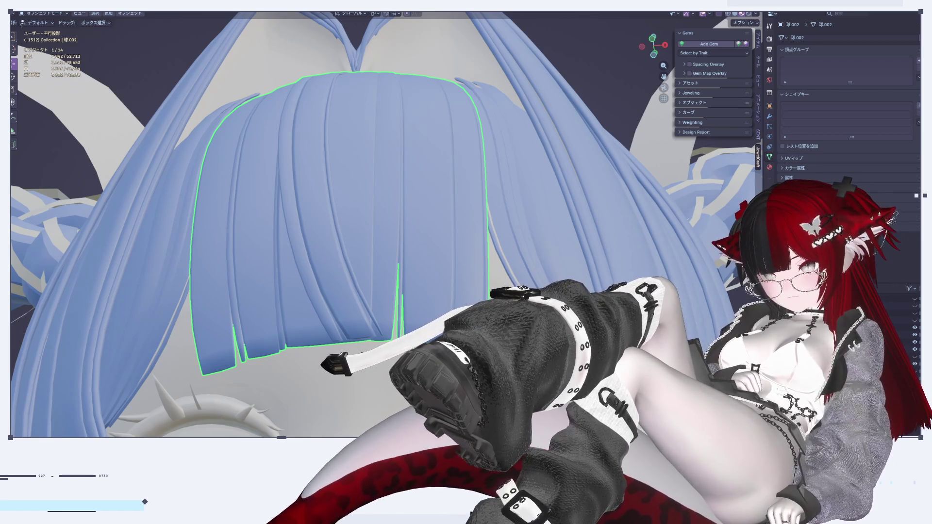
pyautogui.scroll(-5, 515, 220)
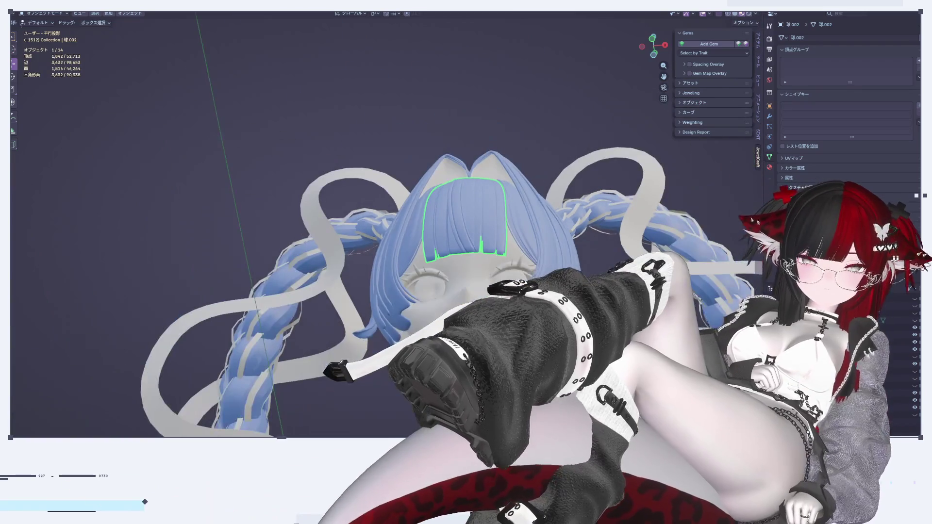
pyautogui.scroll(1, 532, 232)
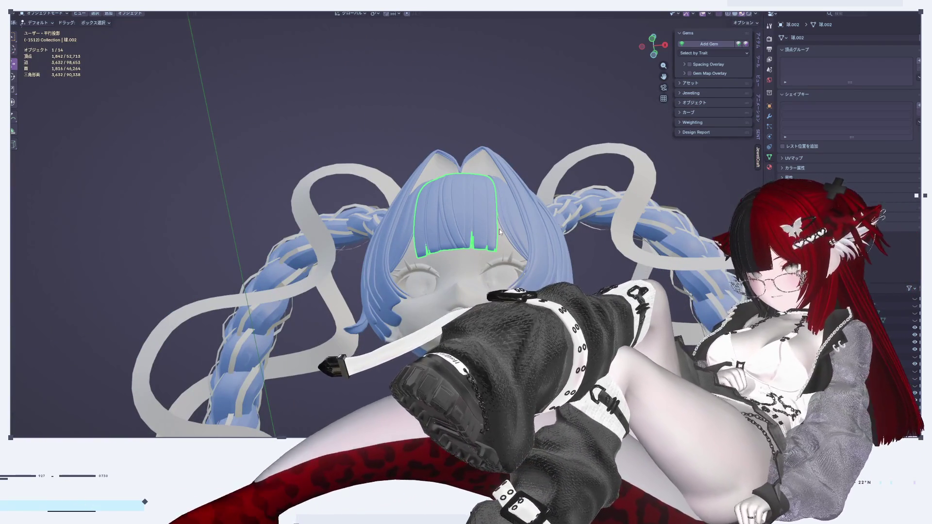
pyautogui.moveTo(500, 229); pyautogui.dragTo(476, 253, button='middle')
pyautogui.scroll(5, 479, 284)
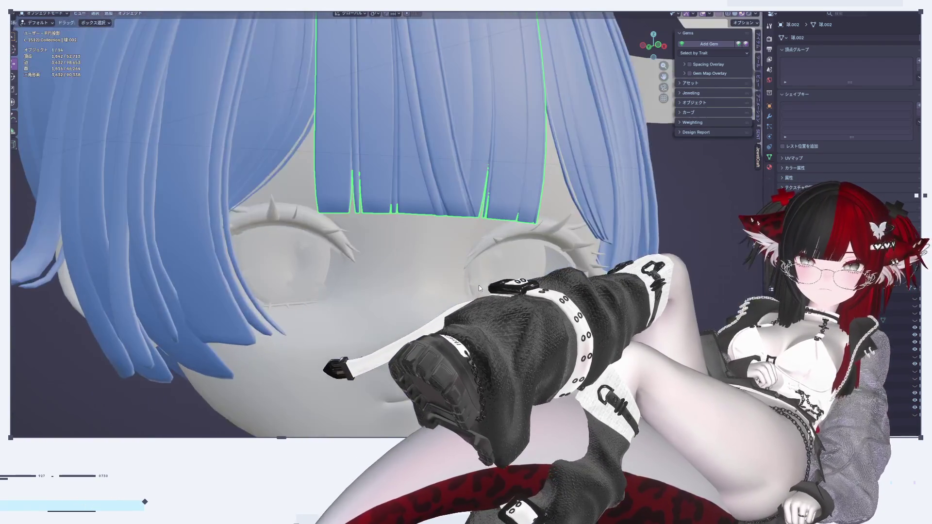
pyautogui.scroll(2, 516, 253)
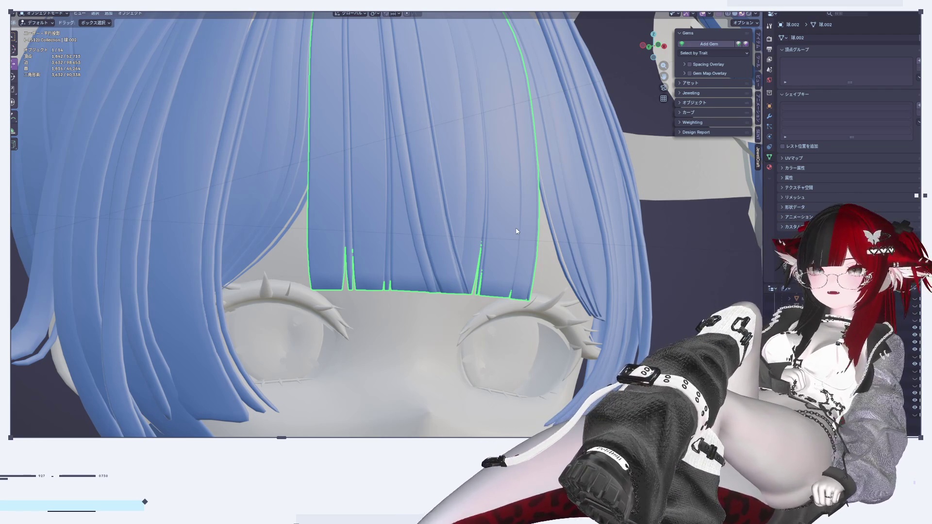
pyautogui.press('Tab')
# Step: Show the bangs' modifier settings and turn off X-ray so the hair renders solid
pyautogui.moveTo(516, 232)
pyautogui.mouseDown(button='middle')
pyautogui.moveTo(574, 190)
pyautogui.moveTo(647, 176)
pyautogui.mouseUp(button='middle')
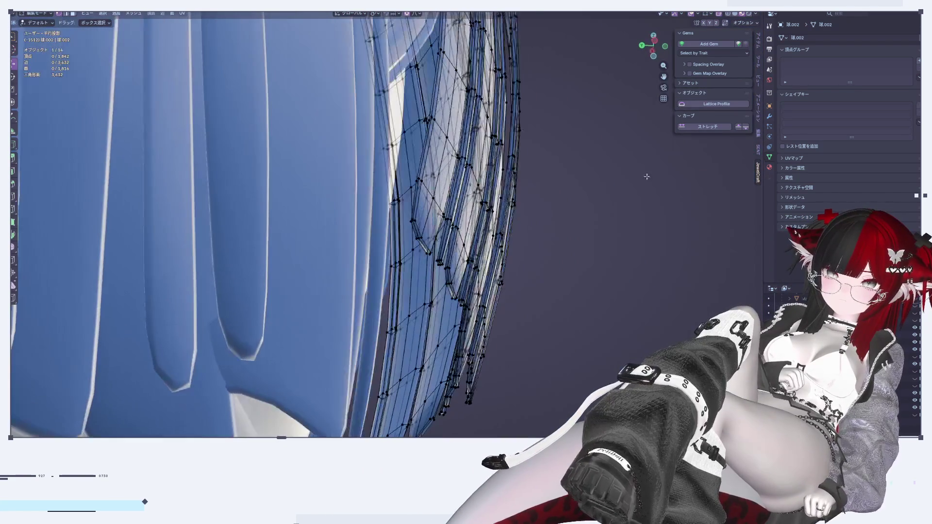
pyautogui.click(770, 117)
pyautogui.moveTo(534, 243)
pyautogui.mouseDown(button='middle')
pyautogui.moveTo(492, 264)
pyautogui.moveTo(416, 194)
pyautogui.moveTo(586, 100)
pyautogui.mouseUp(button='middle')
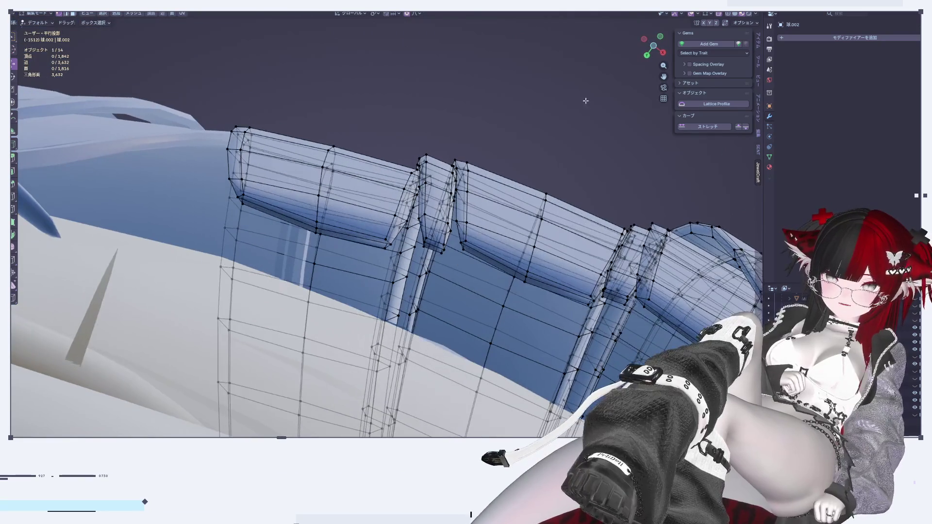
pyautogui.click(718, 15)
# Step: Delete six edge loops from the first bangs strands using X > Vertices
pyautogui.keyDown('alt'); pyautogui.click(357, 241); pyautogui.keyUp('alt')
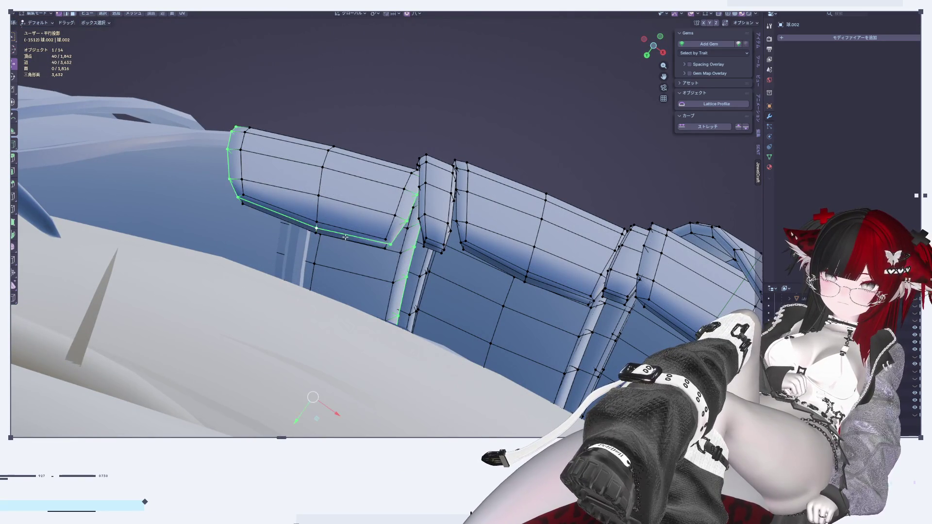
pyautogui.press('x')
pyautogui.click(359, 241)
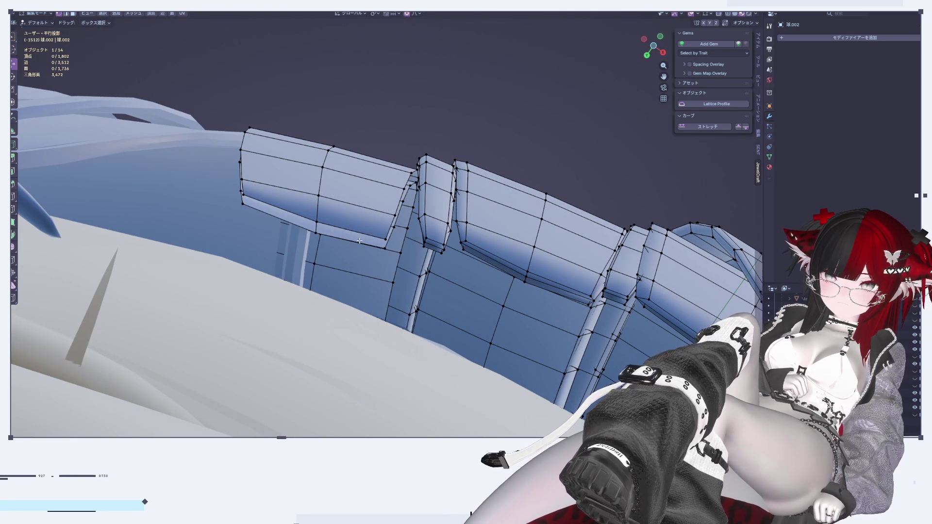
pyautogui.keyDown('alt'); pyautogui.click(436, 248); pyautogui.keyUp('alt')
pyautogui.press('x')
pyautogui.click(438, 249)
pyautogui.keyDown('alt'); pyautogui.click(481, 248); pyautogui.keyUp('alt')
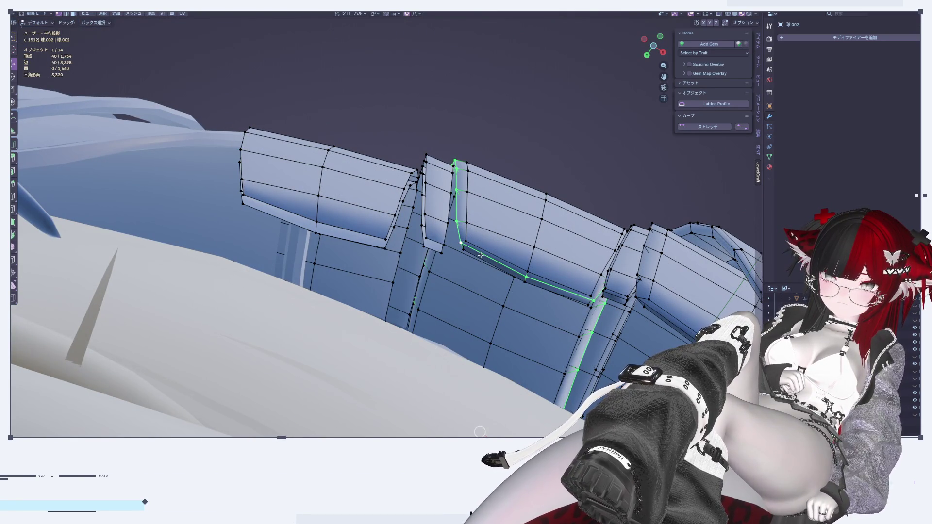
pyautogui.press('x')
pyautogui.click(481, 256)
pyautogui.moveTo(482, 258); pyautogui.dragTo(371, 232, button='middle')
pyautogui.keyDown('alt'); pyautogui.click(371, 229); pyautogui.keyUp('alt')
pyautogui.press('x')
pyautogui.click(373, 230)
pyautogui.keyDown('alt'); pyautogui.click(396, 240); pyautogui.keyUp('alt')
pyautogui.press('x')
pyautogui.click(397, 241)
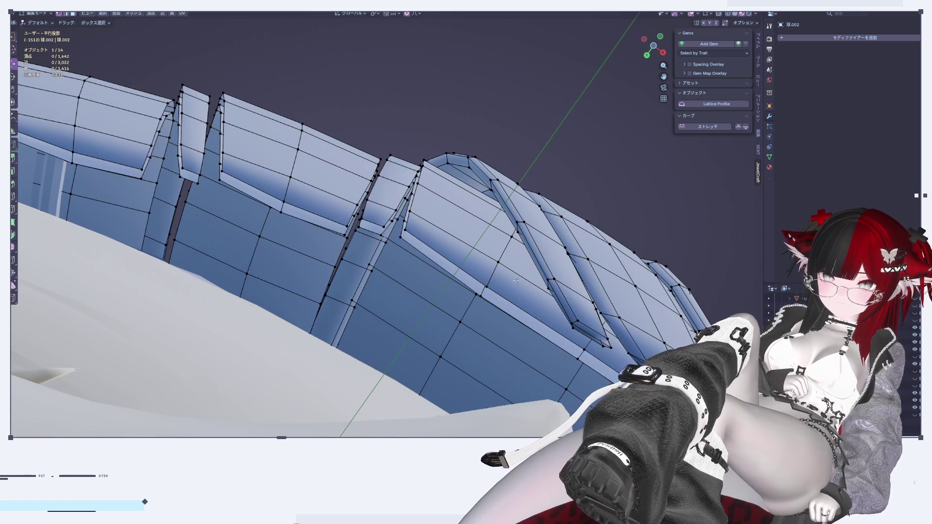
pyautogui.keyDown('alt'); pyautogui.click(581, 327); pyautogui.keyUp('alt')
pyautogui.press('x')
pyautogui.click(582, 328)
# Step: Delete the edge loops on the following strands and the thin strip
pyautogui.moveTo(582, 328)
pyautogui.mouseDown(button='middle')
pyautogui.moveTo(449, 275)
pyautogui.moveTo(426, 244)
pyautogui.moveTo(488, 228)
pyautogui.mouseUp(button='middle')
pyautogui.keyDown('alt'); pyautogui.click(446, 273); pyautogui.keyUp('alt')
pyautogui.press('x')
pyautogui.click(447, 274)
pyautogui.keyDown('alt'); pyautogui.click(423, 246); pyautogui.keyUp('alt')
pyautogui.press('x')
pyautogui.click(424, 247)
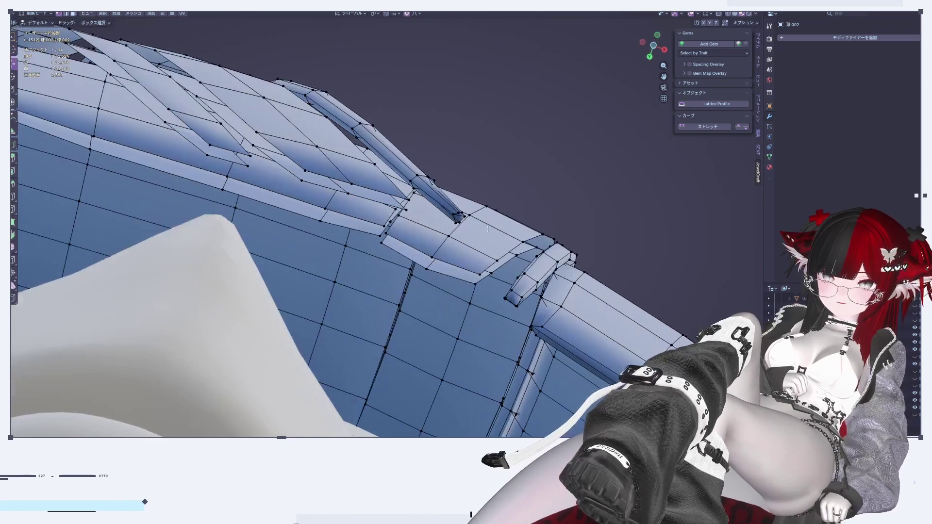
pyautogui.keyDown('alt'); pyautogui.click(377, 154); pyautogui.keyUp('alt')
pyautogui.press('x')
pyautogui.click(377, 155)
pyautogui.moveTo(376, 155)
pyautogui.mouseDown(button='middle')
pyautogui.moveTo(391, 214)
pyautogui.moveTo(480, 225)
pyautogui.moveTo(464, 210)
pyautogui.mouseUp(button='middle')
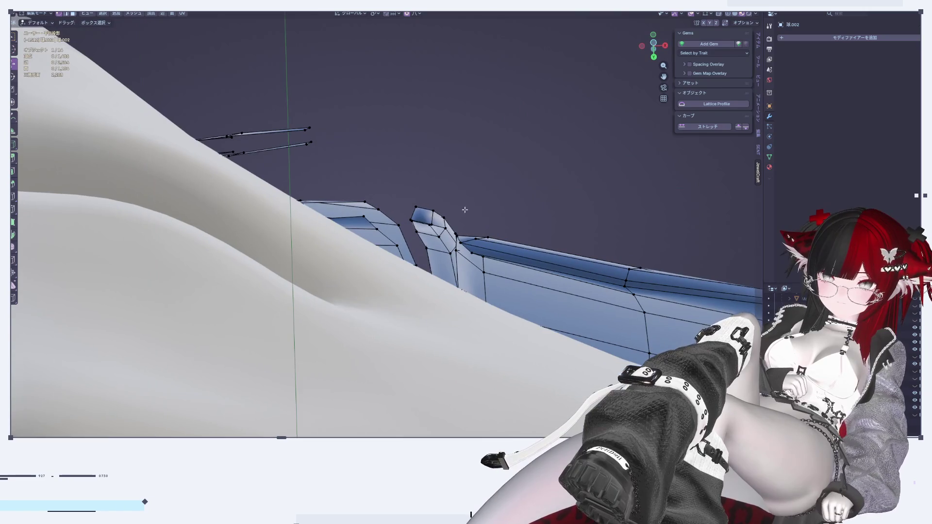
# Step: Remove the last edge loops on the remaining strands, leaving the mesh at 1,330 vertices
pyautogui.keyDown('alt'); pyautogui.click(440, 226); pyautogui.keyUp('alt')
pyautogui.press('x')
pyautogui.click(440, 226)
pyautogui.scroll(5, 454, 260)
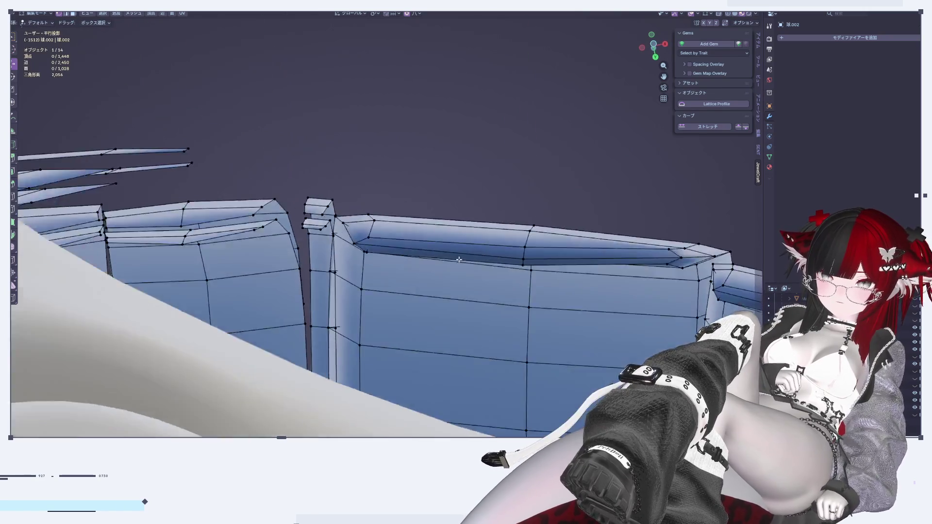
pyautogui.keyDown('alt'); pyautogui.click(454, 259); pyautogui.keyUp('alt')
pyautogui.press('x')
pyautogui.click(454, 264)
pyautogui.moveTo(454, 260); pyautogui.dragTo(384, 232, button='middle')
pyautogui.keyDown('alt'); pyautogui.click(359, 225); pyautogui.keyUp('alt')
pyautogui.press('x')
pyautogui.click(359, 226)
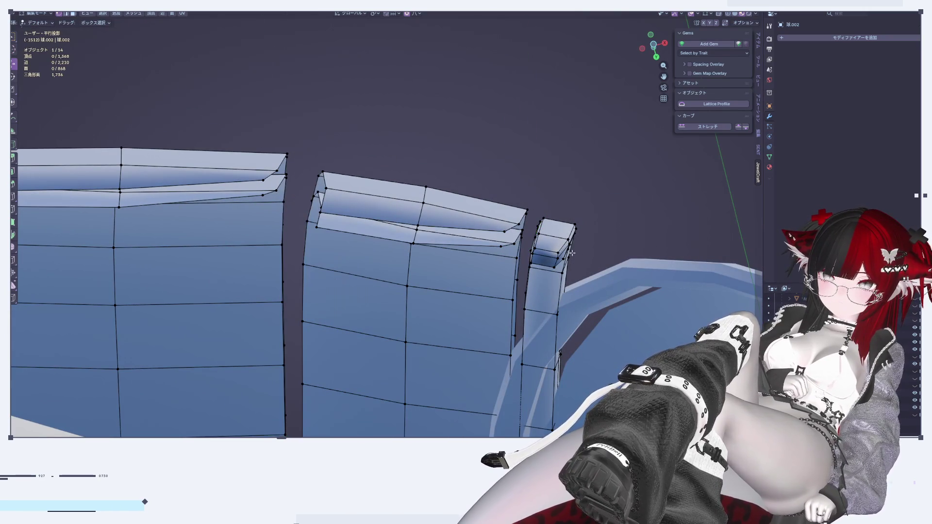
pyautogui.keyDown('alt'); pyautogui.click(544, 256); pyautogui.keyUp('alt')
pyautogui.press('x')
pyautogui.click(545, 258)
pyautogui.moveTo(545, 257); pyautogui.dragTo(555, 275, button='middle')
pyautogui.scroll(-6, 555, 276)
pyautogui.moveTo(555, 318); pyautogui.dragTo(554, 340, button='middle')
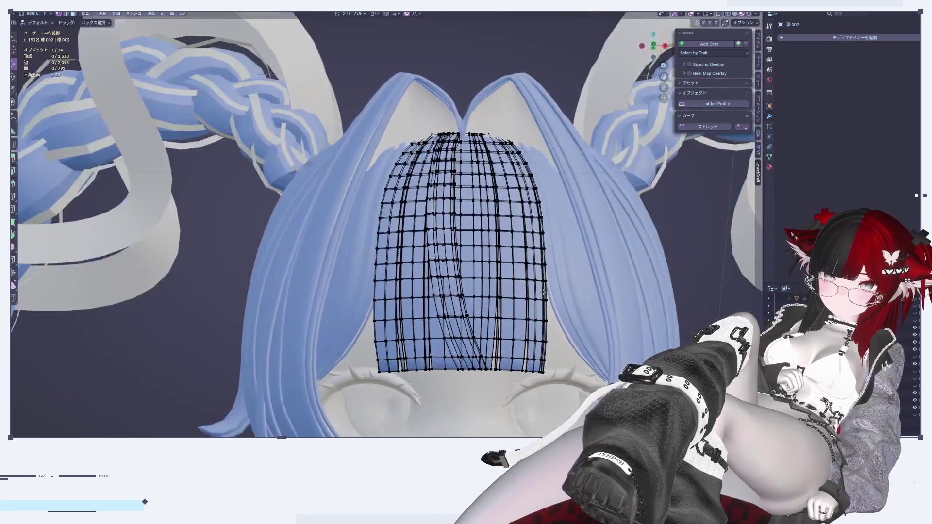
# Step: In front view, select-linked the leftmost bangs strand plus two more strands
pyautogui.scroll(3, 554, 361)
pyautogui.scroll(-3, 553, 362)
pyautogui.scroll(4, 655, 298)
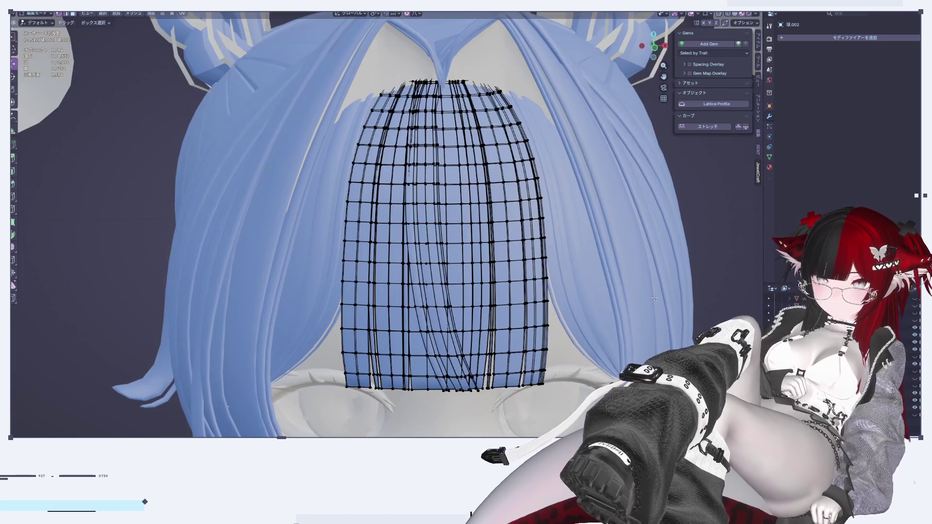
pyautogui.click(665, 45)
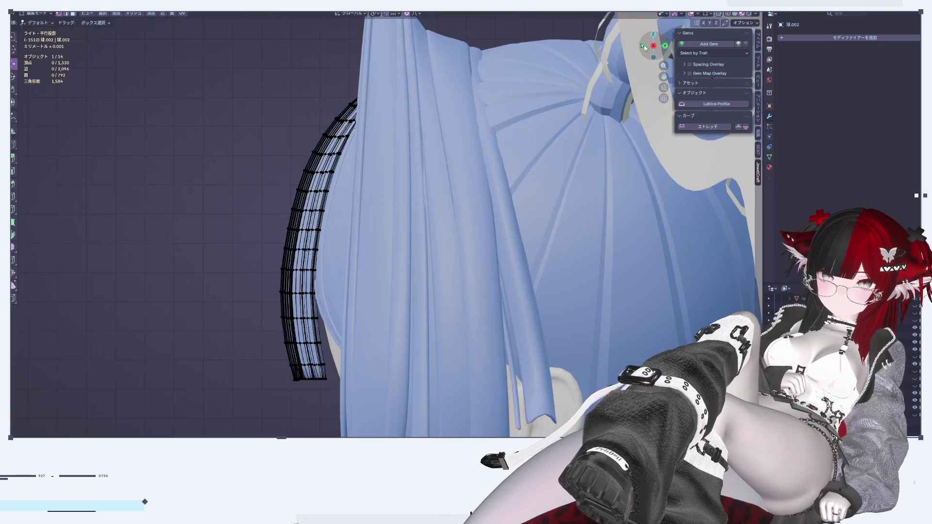
pyautogui.click(642, 46)
pyautogui.scroll(1, 348, 334)
pyautogui.press('l')
pyautogui.moveTo(378, 345)
pyautogui.mouseDown(button='middle')
pyautogui.moveTo(382, 132)
pyautogui.moveTo(355, 74)
pyautogui.mouseUp(button='middle')
pyautogui.press('l')
pyautogui.press('l')
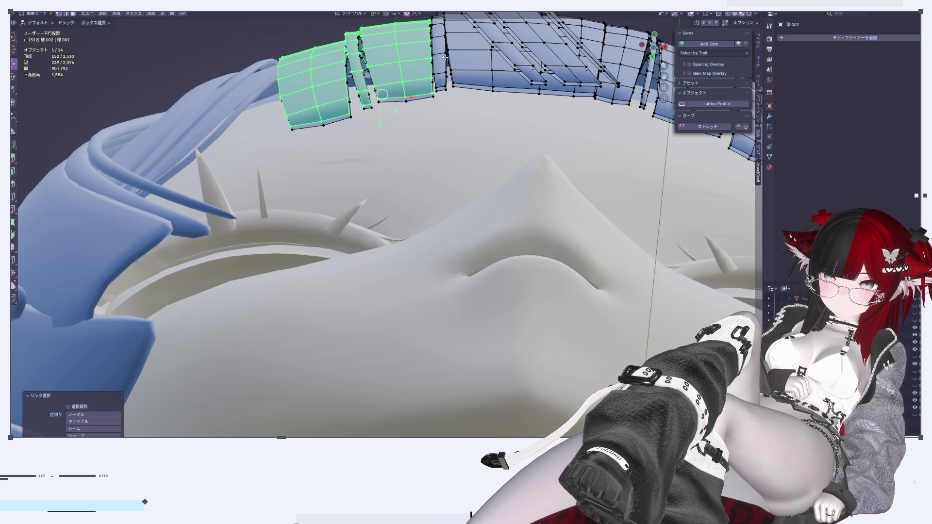
# Step: Deselect the narrow strand, then add the narrow strip, wide diagonal strip and ring pieces
pyautogui.hotkey('shift', 'l')
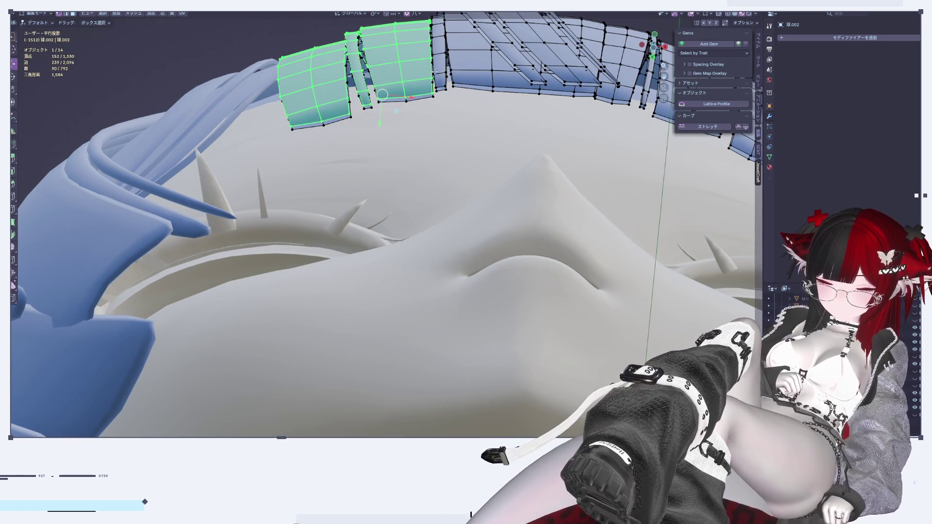
pyautogui.press('l')
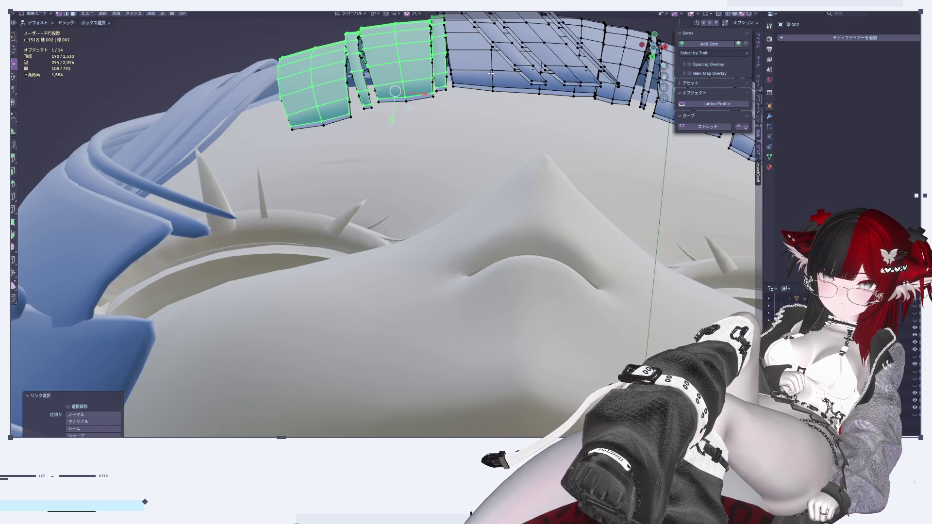
pyautogui.press('l')
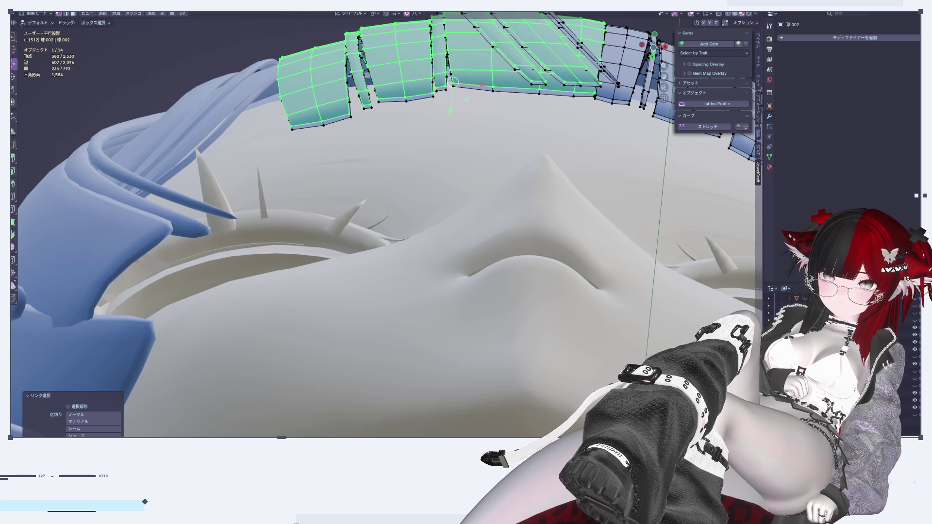
pyautogui.press('l')
pyautogui.hotkey('ctrl', 'z')
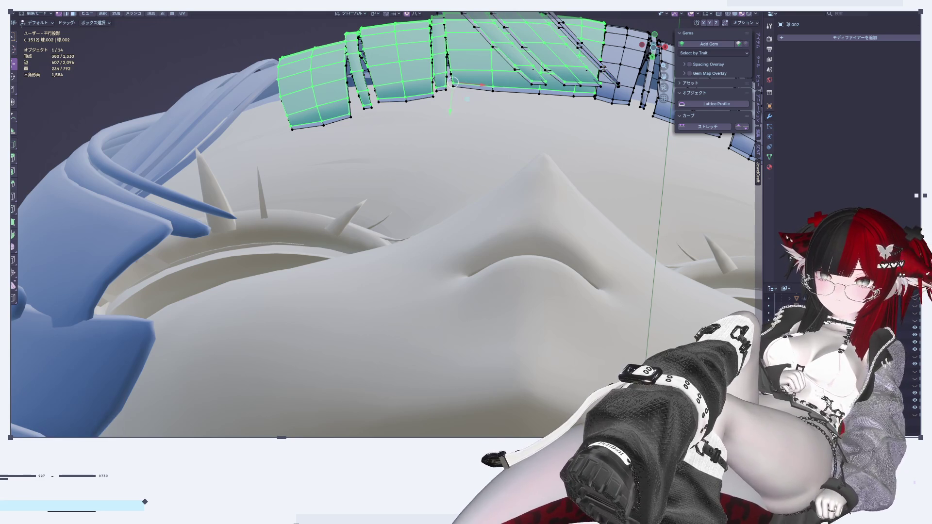
pyautogui.press('l')
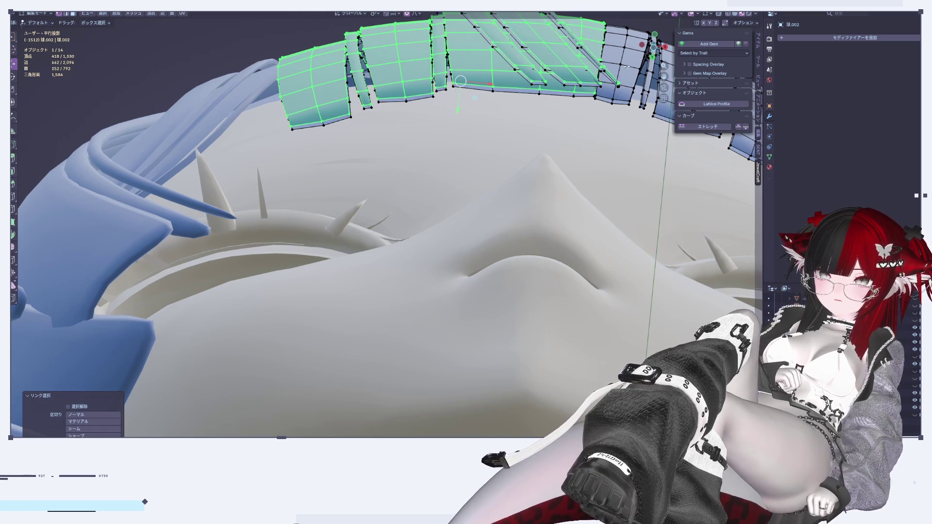
pyautogui.moveTo(627, 66); pyautogui.dragTo(324, 197, button='middle')
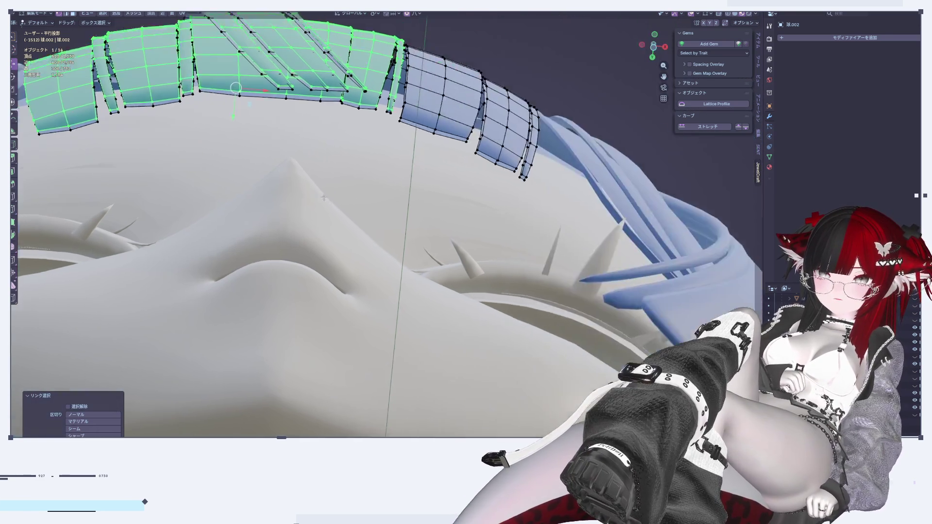
pyautogui.scroll(2, 324, 198)
pyautogui.press('l')
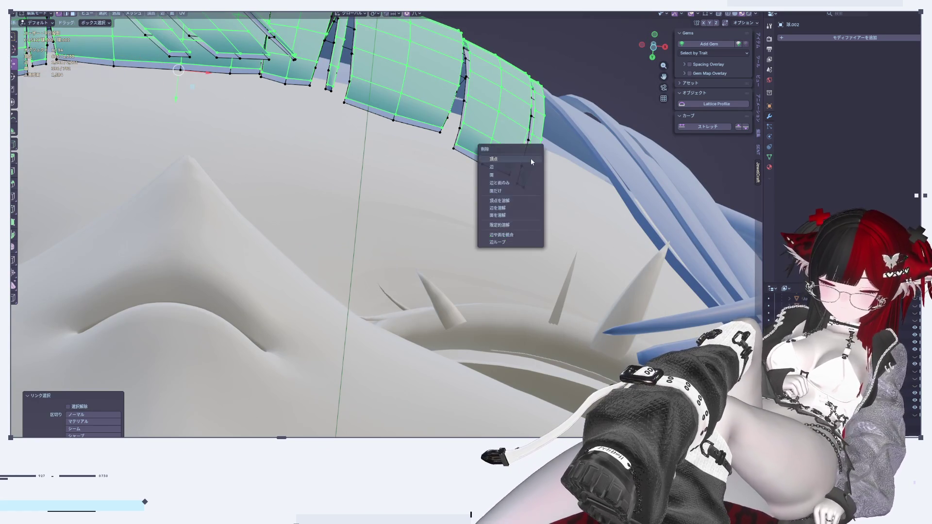
# Step: Select the whole fringe mesh and reset its custom normal vectors
pyautogui.hotkey('alt', 'a')
pyautogui.moveTo(531, 158); pyautogui.dragTo(462, 236, button='middle')
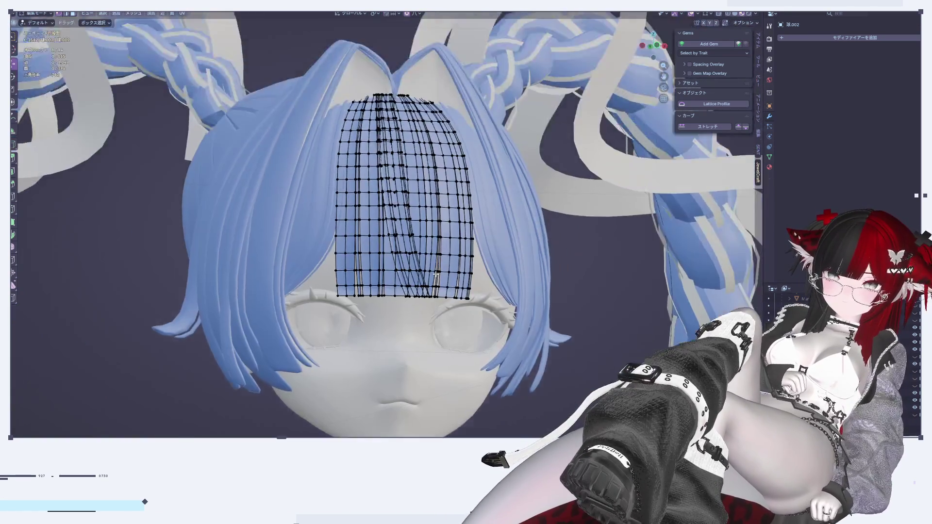
pyautogui.scroll(5, 439, 261)
pyautogui.press('a')
pyautogui.rightClick(439, 262)
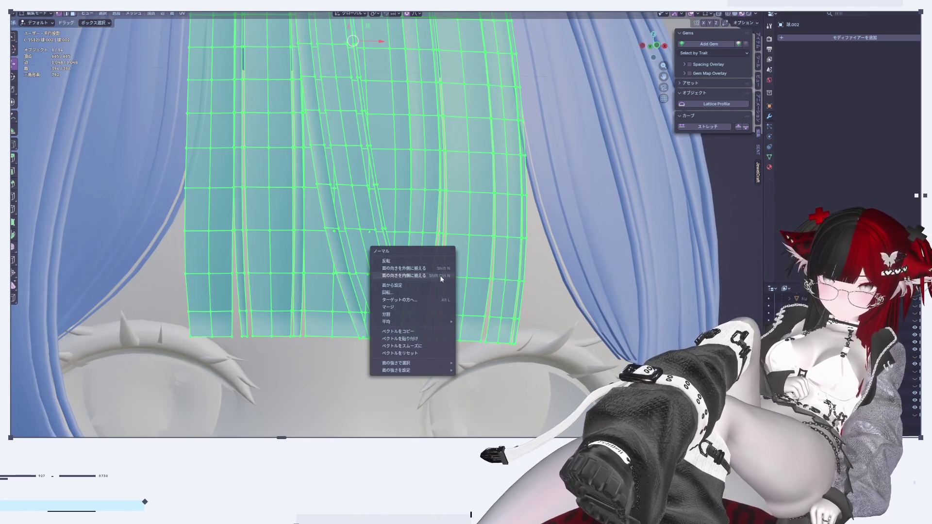
pyautogui.click(410, 355)
pyautogui.rightClick(409, 355)
pyautogui.click(411, 350)
pyautogui.scroll(-5, 411, 349)
pyautogui.moveTo(411, 349); pyautogui.dragTo(547, 301, button='middle')
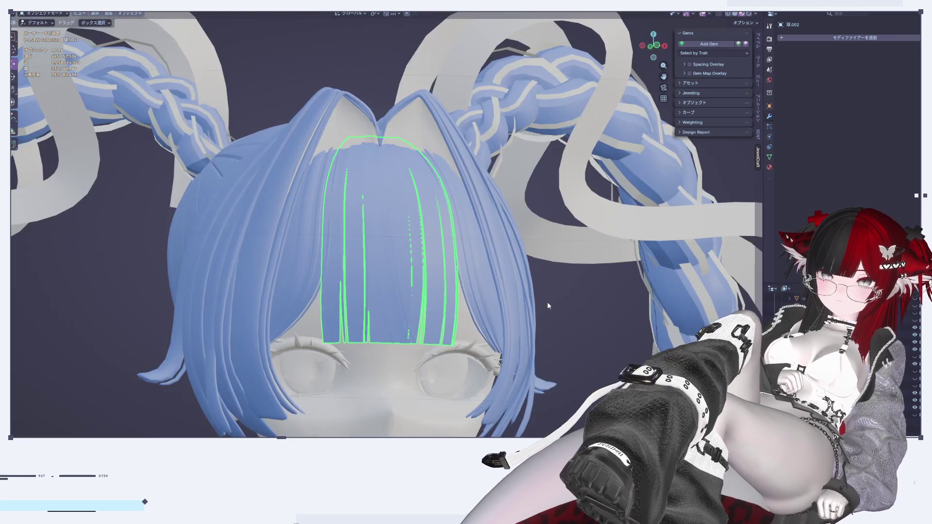
# Step: Re-enter Edit Mode from a straight front view and choose a different transform pivot point
pyautogui.press('Tab')
pyautogui.moveTo(582, 331)
pyautogui.mouseDown(button='middle')
pyautogui.moveTo(564, 344)
pyautogui.moveTo(582, 322)
pyautogui.mouseUp(button='middle')
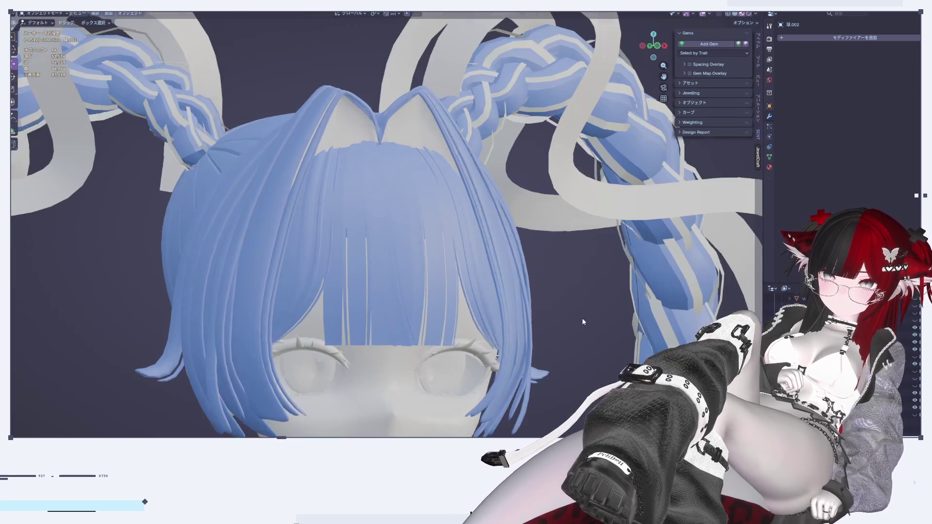
pyautogui.click(666, 48)
pyautogui.press('KP_1')
pyautogui.scroll(6, 380, 328)
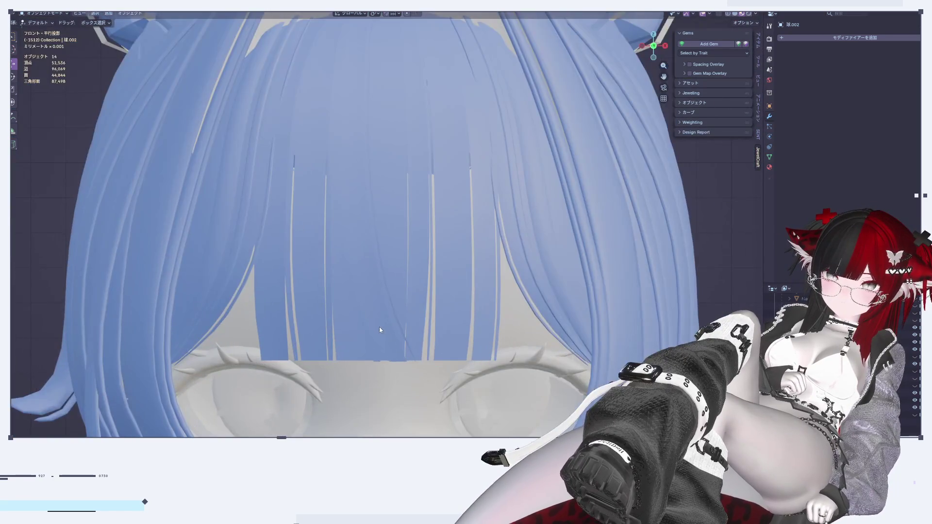
pyautogui.press('Tab')
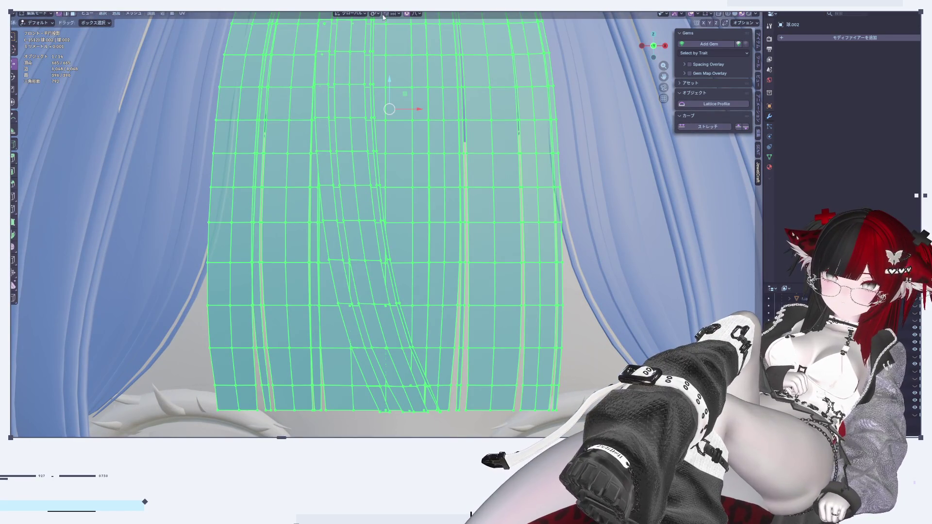
pyautogui.click(379, 18)
pyautogui.click(384, 48)
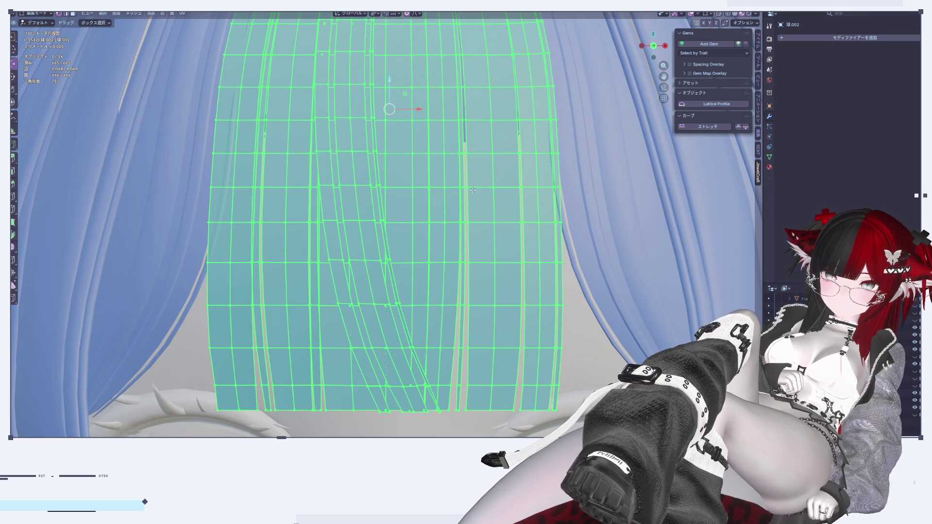
pyautogui.scroll(-1, 623, 279)
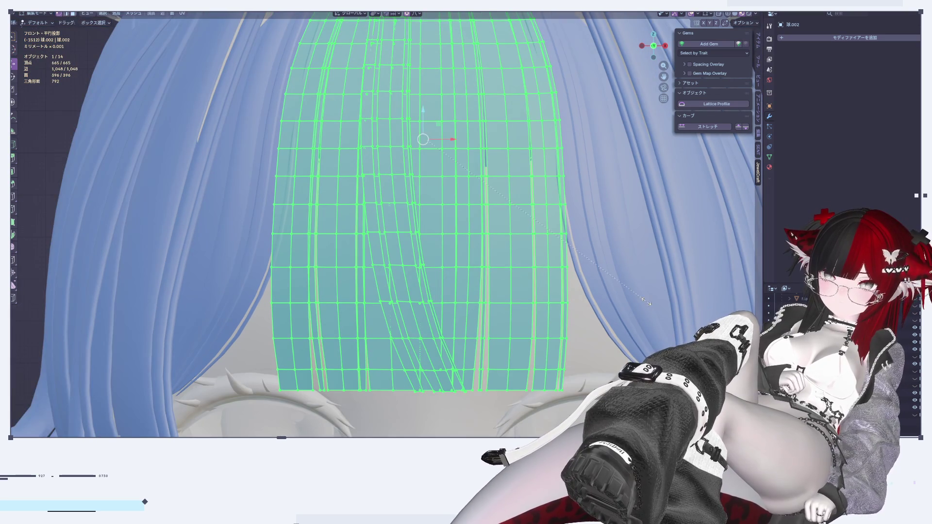
# Step: Widen the fringe along X with proportional editing falloff
pyautogui.press('x')
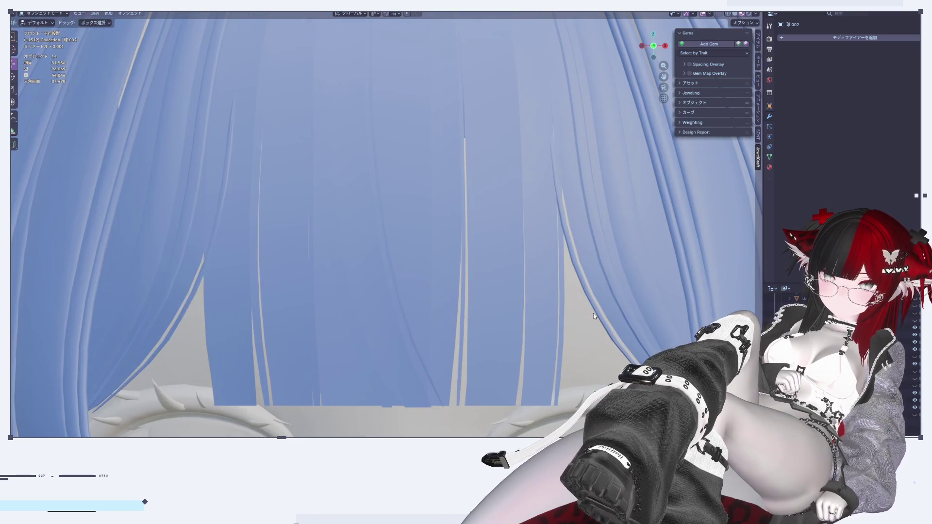
pyautogui.click(594, 314)
pyautogui.scroll(1, 577, 310)
pyautogui.moveTo(577, 310)
pyautogui.mouseDown(button='middle')
pyautogui.moveTo(554, 263)
pyautogui.moveTo(543, 282)
pyautogui.moveTo(550, 364)
pyautogui.mouseUp(button='middle')
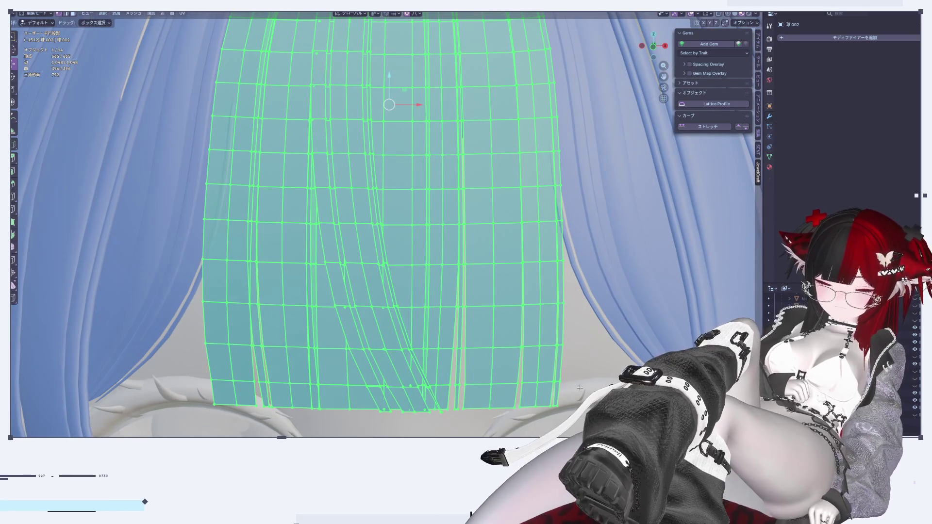
# Step: Select the right-hand fringe strip, scale it along X, and shift it slightly along X
pyautogui.click(580, 388)
pyautogui.press('l')
pyautogui.press('l')
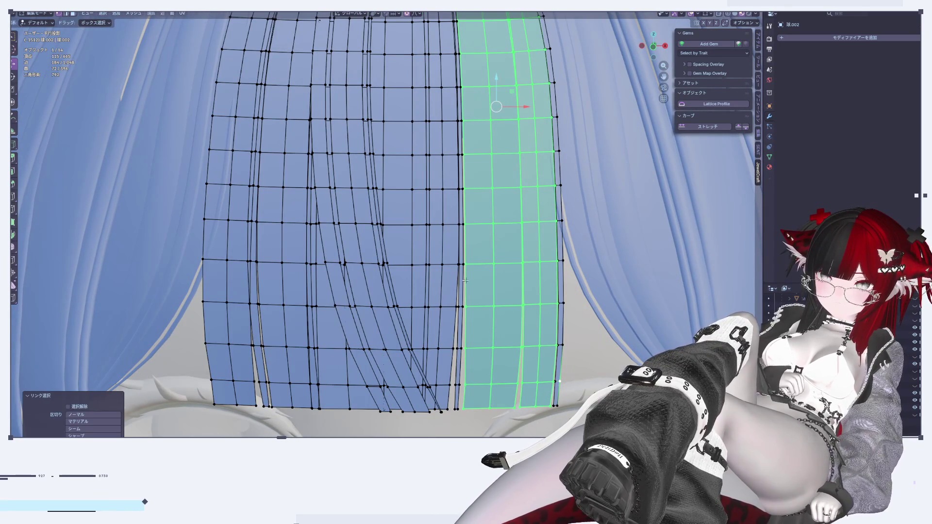
pyautogui.press('l')
pyautogui.press('s')
pyautogui.press('x')
pyautogui.click(600, 299)
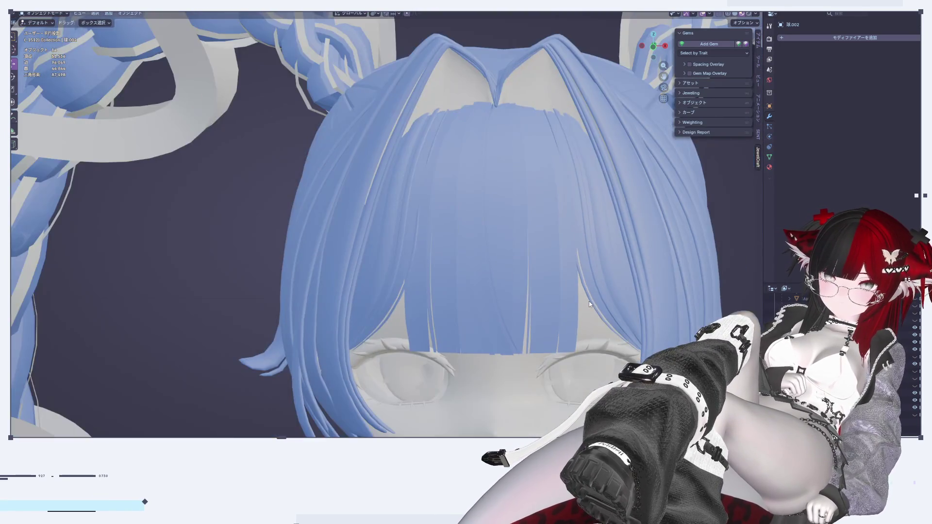
pyautogui.press('g')
pyautogui.press('x')
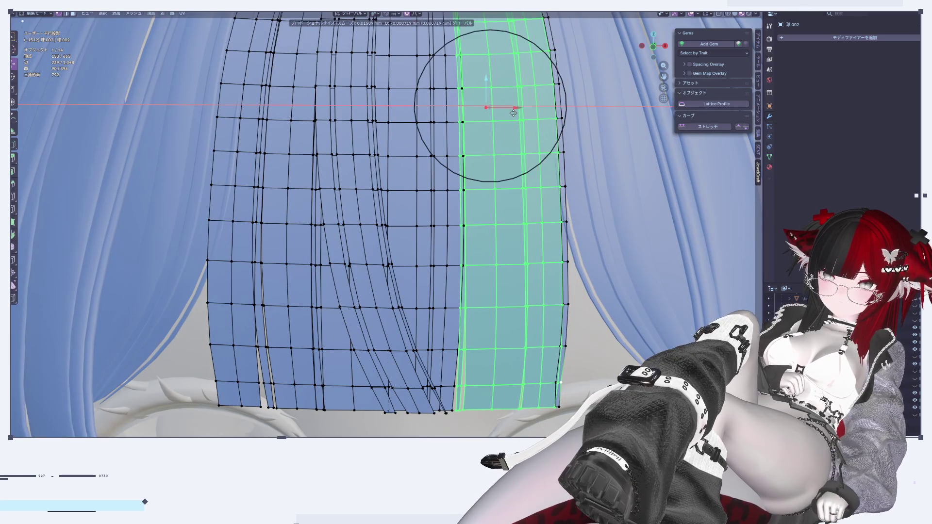
pyautogui.click(520, 152)
# Step: Check the reshaped fringe in Object Mode from the right side and front views
pyautogui.press('Tab')
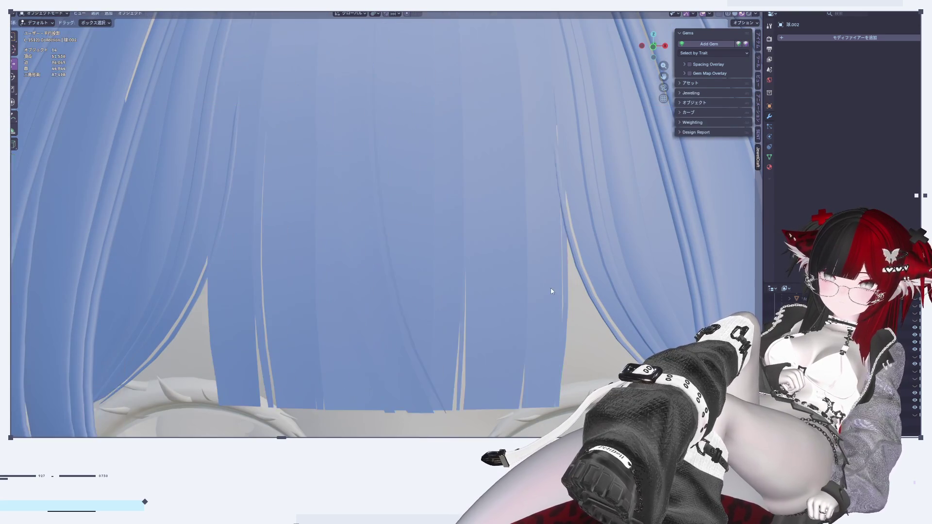
pyautogui.scroll(-5, 552, 287)
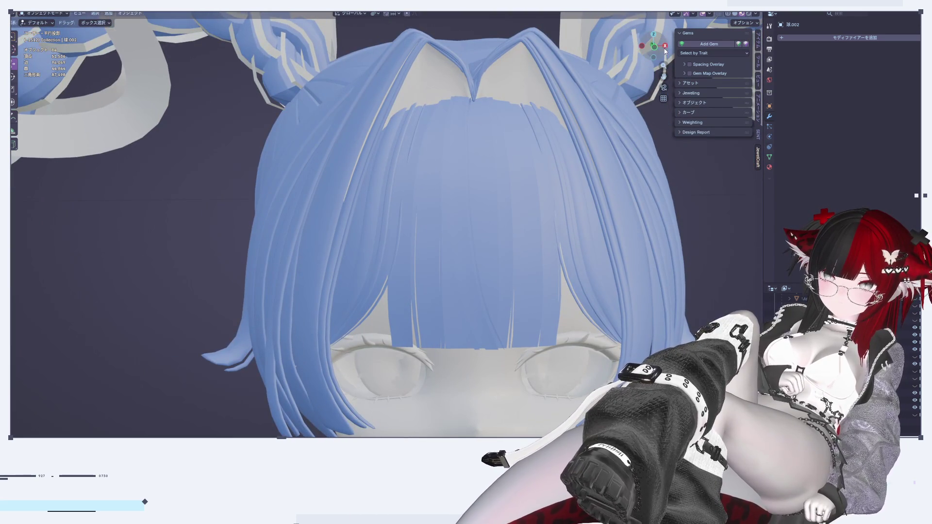
pyautogui.click(665, 46)
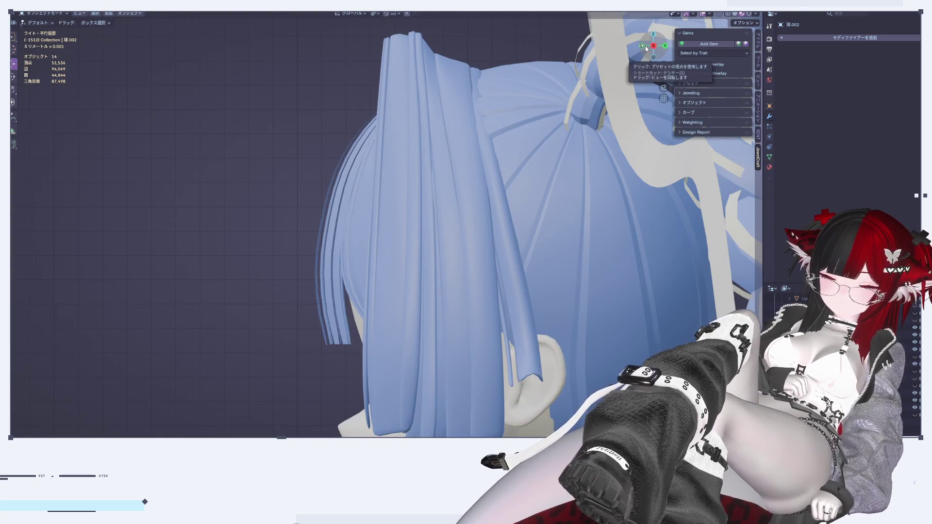
pyautogui.click(646, 46)
pyautogui.scroll(5, 549, 225)
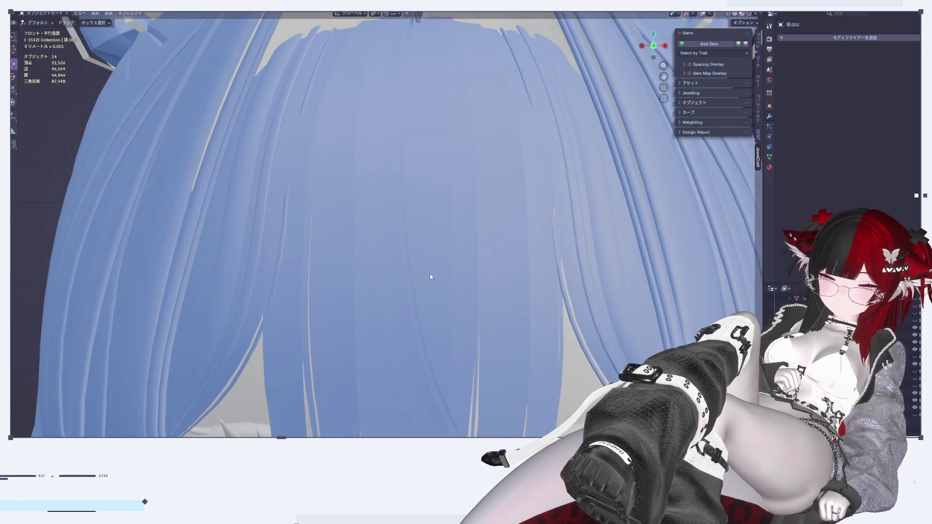
pyautogui.scroll(-3, 402, 267)
# Step: Select the narrow strip left of centre, nudge it slightly along X, and return to Object Mode
pyautogui.press('Tab')
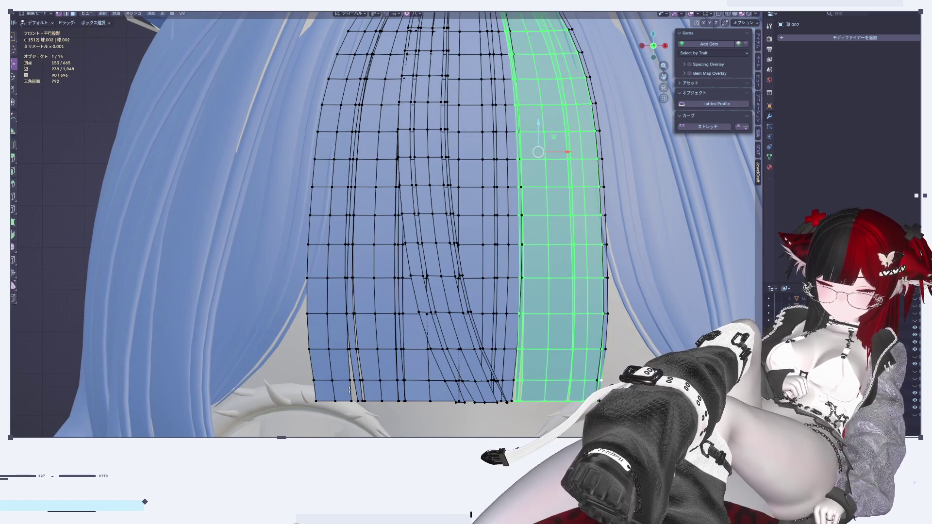
pyautogui.click(389, 426)
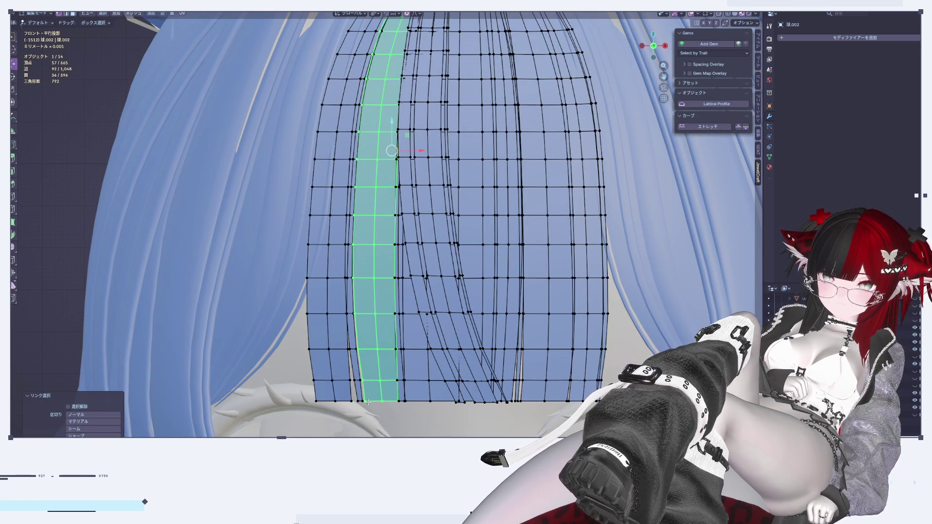
pyautogui.hotkey('alt', 'a')
pyautogui.press('l')
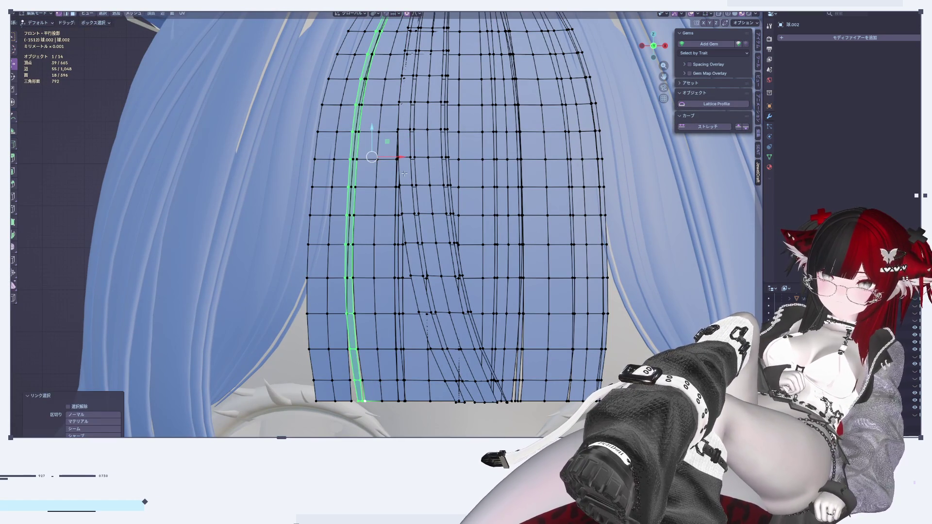
pyautogui.moveTo(397, 158); pyautogui.dragTo(399, 158)
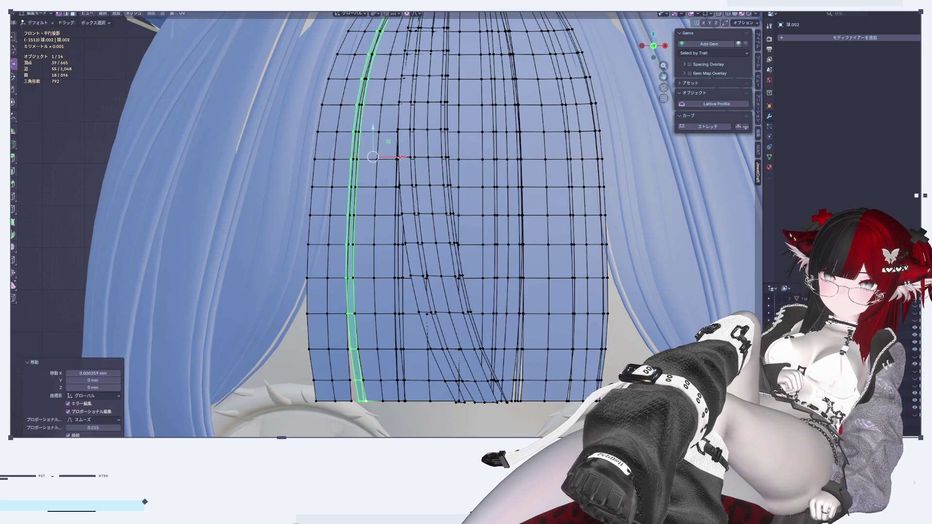
pyautogui.press('Tab')
pyautogui.scroll(-8, 431, 259)
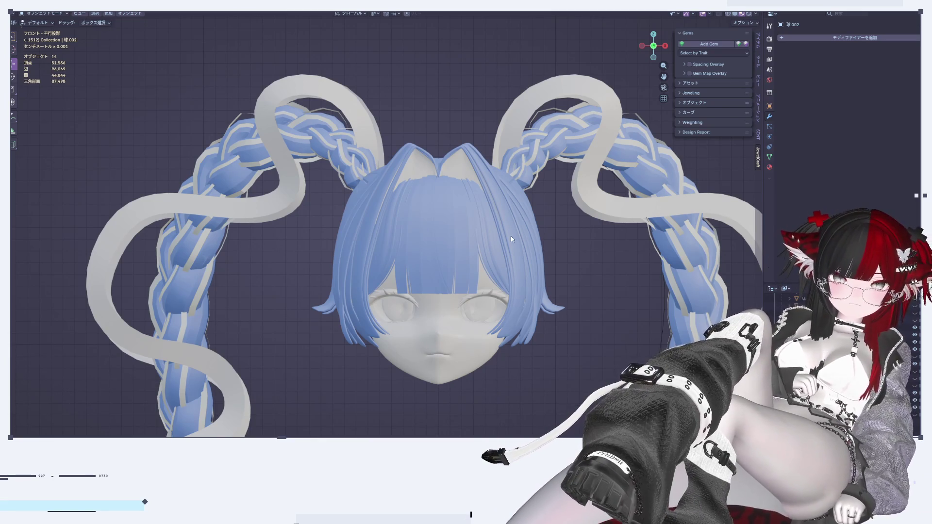
# Step: Snap to Front Orthographic via the navigation gizmo and select the white NURBS ribbon on the right braid
pyautogui.scroll(5, 511, 236)
pyautogui.moveTo(591, 275); pyautogui.dragTo(501, 273, button='middle')
pyautogui.scroll(-7, 501, 273)
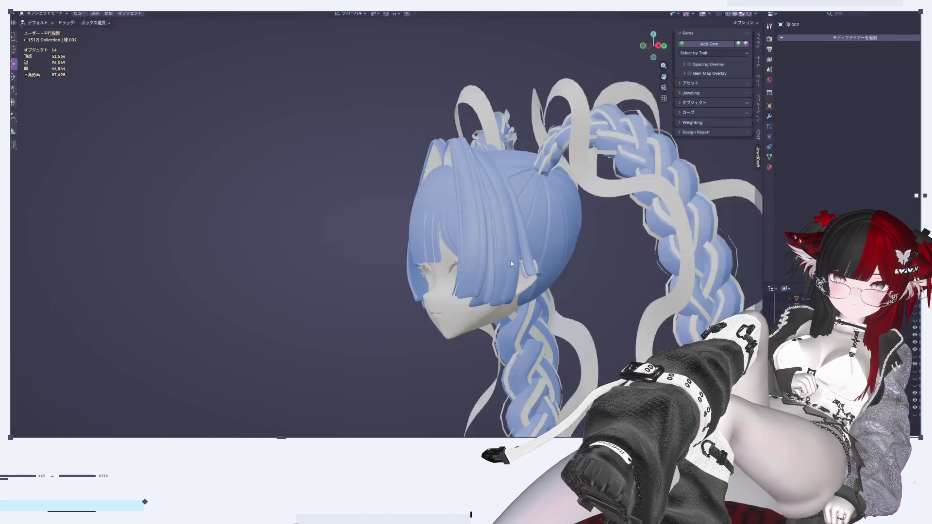
pyautogui.click(665, 46)
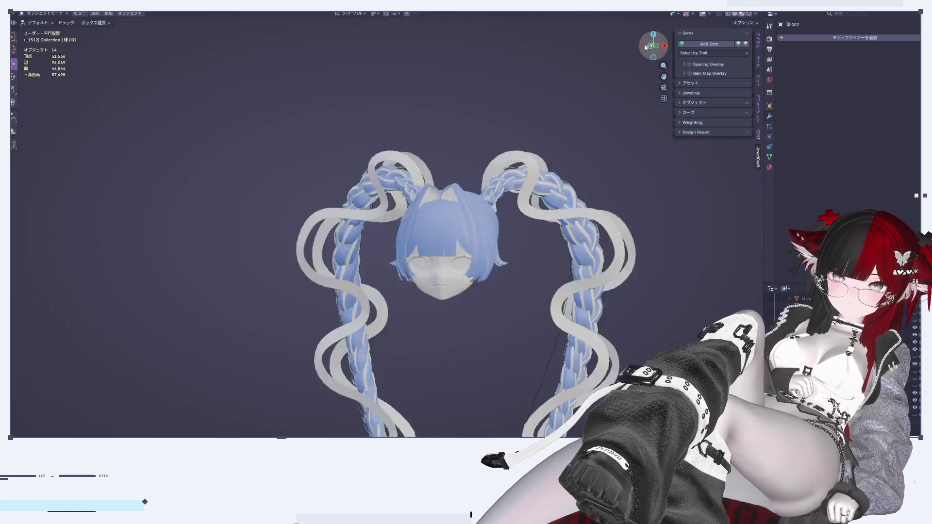
pyautogui.scroll(-2, 592, 325)
pyautogui.scroll(5, 571, 251)
pyautogui.click(550, 300)
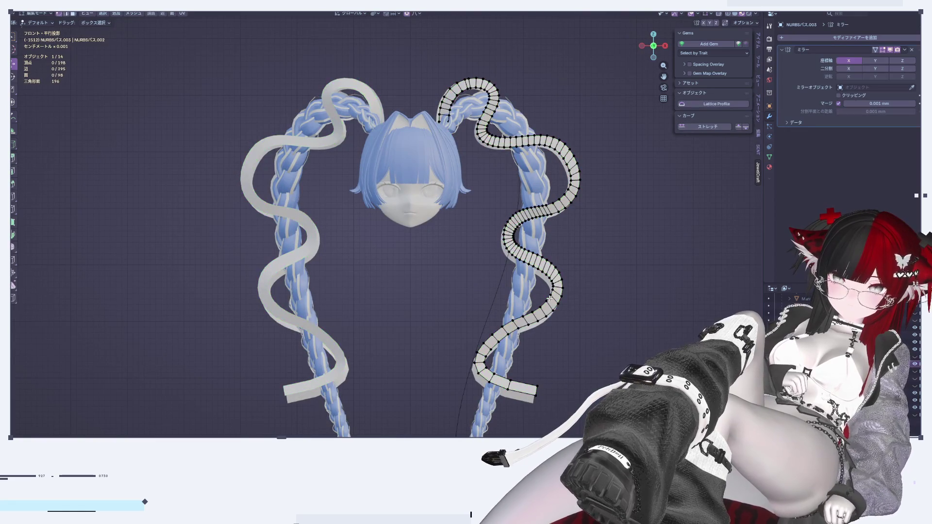
# Step: Select both ribbon curves and stretch all their points vertically by 1.411
pyautogui.keyDown('shift'); pyautogui.click(505, 254); pyautogui.keyUp('shift')
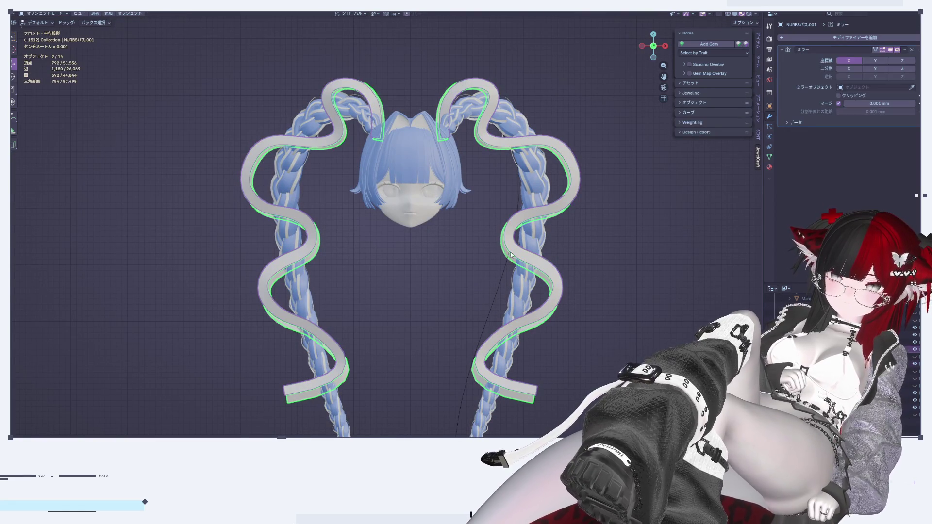
pyautogui.press('Tab')
pyautogui.moveTo(596, 277)
pyautogui.mouseDown(button='middle')
pyautogui.moveTo(531, 298)
pyautogui.moveTo(604, 287)
pyautogui.moveTo(316, 299)
pyautogui.moveTo(360, 296)
pyautogui.moveTo(652, 68)
pyautogui.mouseUp(button='middle')
pyautogui.moveTo(666, 52)
pyautogui.mouseDown()
pyautogui.moveTo(677, 50)
pyautogui.moveTo(666, 53)
pyautogui.mouseUp()
pyautogui.press('a')
pyautogui.scroll(-4, 645, 295)
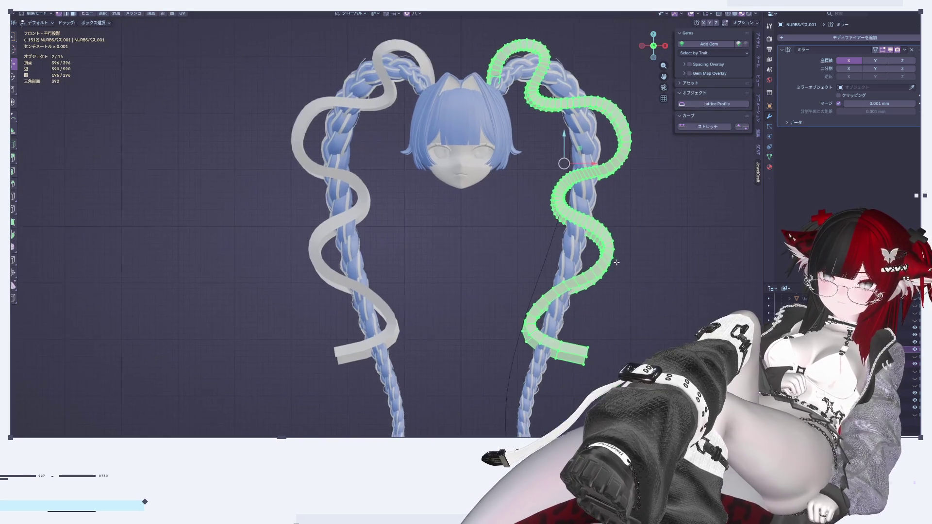
pyautogui.press('s')
pyautogui.press('z')
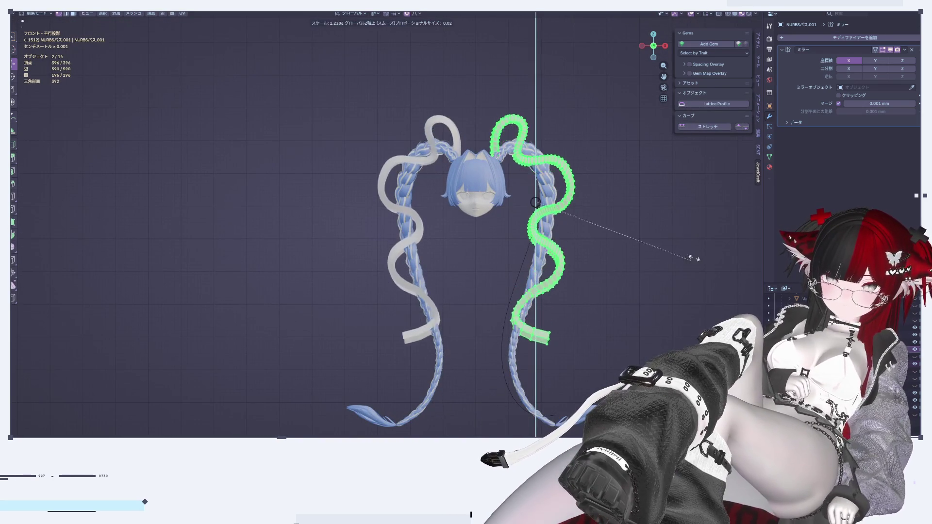
pyautogui.click(729, 202)
pyautogui.scroll(3, 521, 203)
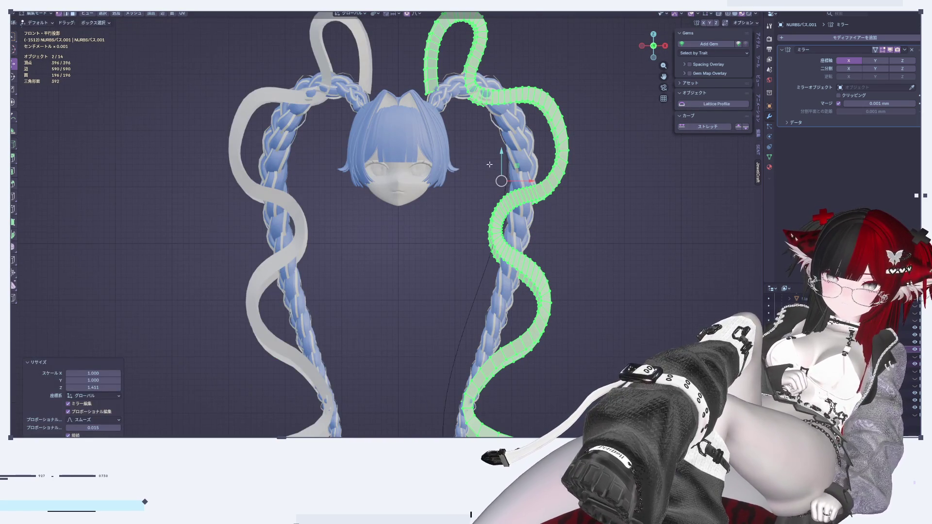
# Step: Lower both ribbon curves along Z with proportional editing so they sit further down the braids
pyautogui.press('g')
pyautogui.press('z')
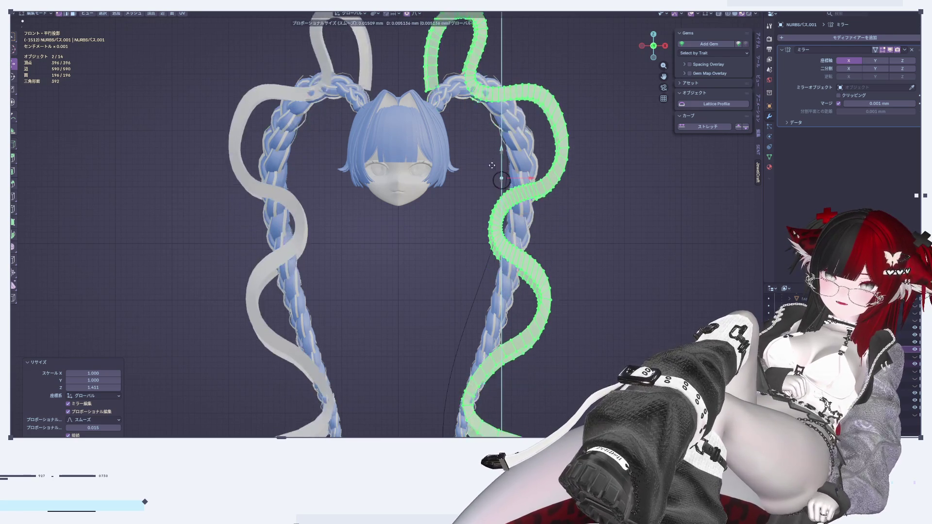
pyautogui.click(545, 276)
pyautogui.press('Tab')
pyautogui.scroll(-1, 546, 276)
pyautogui.scroll(-4, 546, 275)
pyautogui.scroll(7, 531, 220)
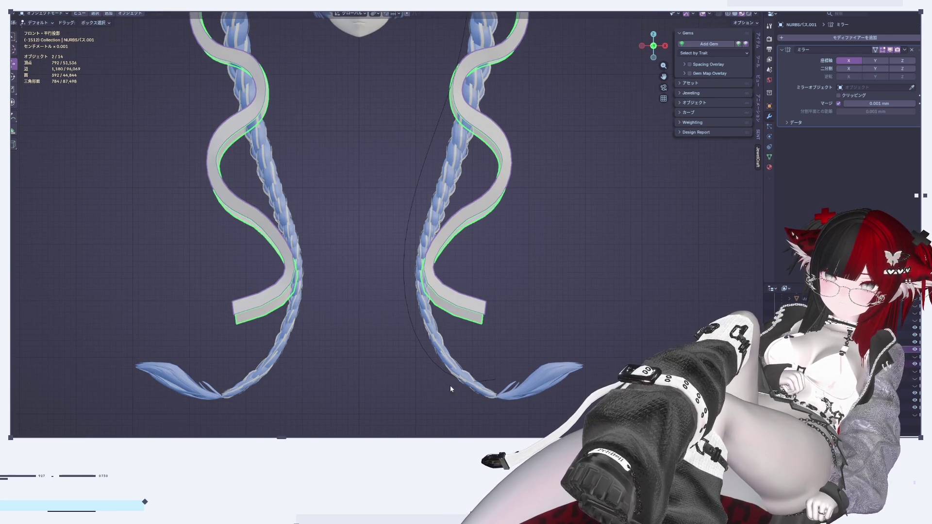
pyautogui.scroll(-4, 463, 320)
# Step: Move the right ribbon's points lower along its braid
pyautogui.press('Tab')
pyautogui.scroll(3, 588, 209)
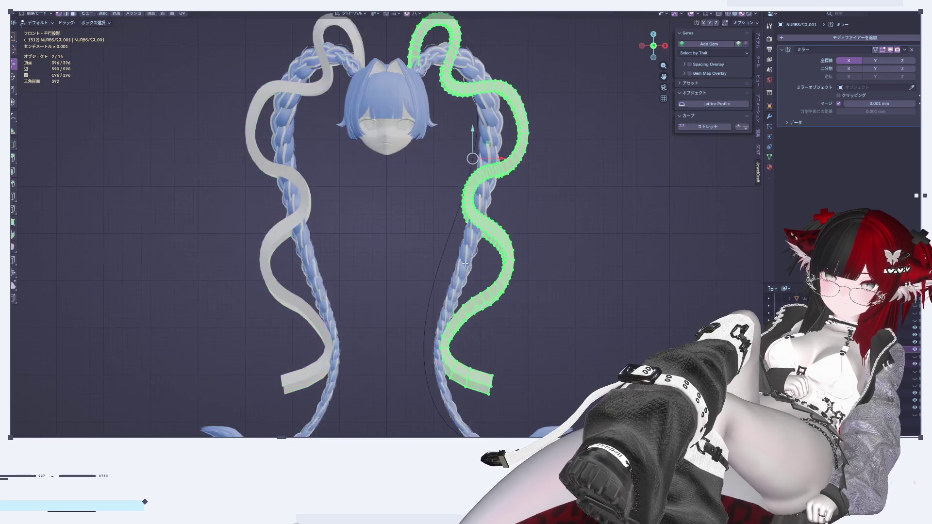
pyautogui.press('Tab')
pyautogui.press('a')
pyautogui.press('Tab')
pyautogui.press('Tab')
pyautogui.click(516, 97)
pyautogui.click(516, 95)
pyautogui.press('Tab')
pyautogui.moveTo(472, 137); pyautogui.dragTo(471, 148)
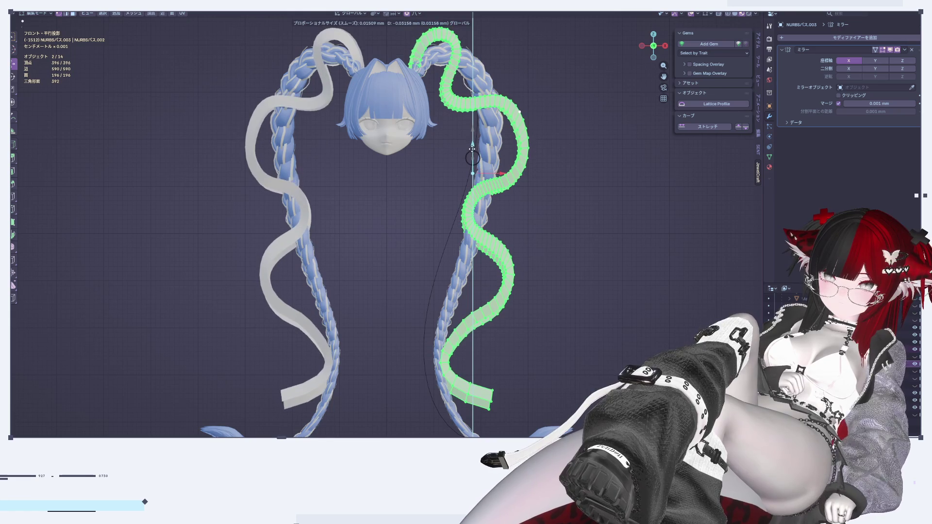
pyautogui.press('Tab')
pyautogui.click(657, 241)
pyautogui.scroll(5, 555, 208)
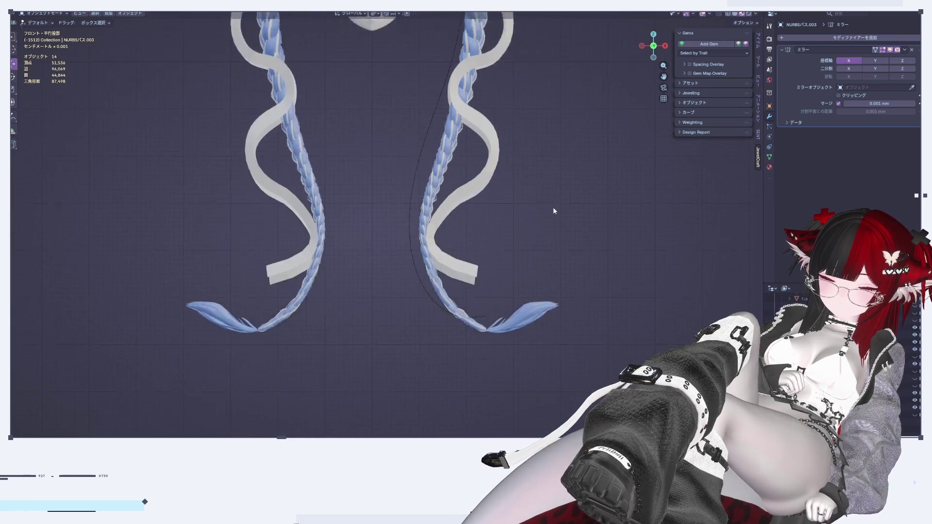
# Step: Extrude a new segment from the right ribbon's end edge, moving it lower and tilting it about 42 degrees
pyautogui.scroll(5, 473, 292)
pyautogui.press('Tab')
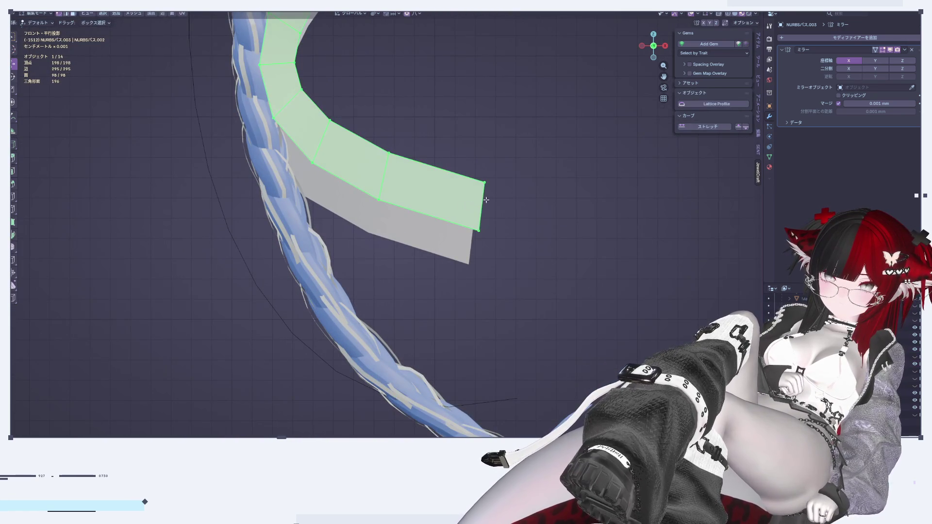
pyautogui.scroll(-3, 471, 246)
pyautogui.moveTo(467, 287); pyautogui.dragTo(651, 72, button='middle')
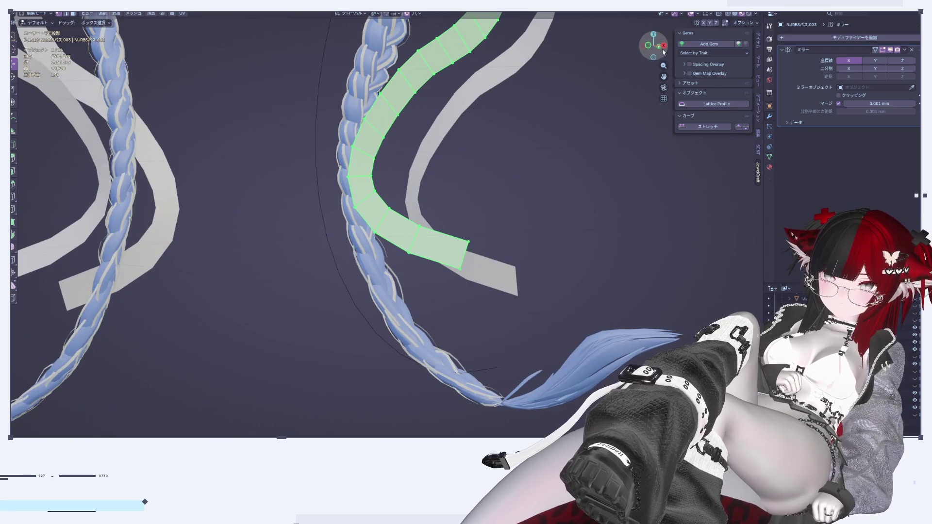
pyautogui.moveTo(663, 52); pyautogui.dragTo(661, 49)
pyautogui.click(664, 45)
pyautogui.click(642, 45)
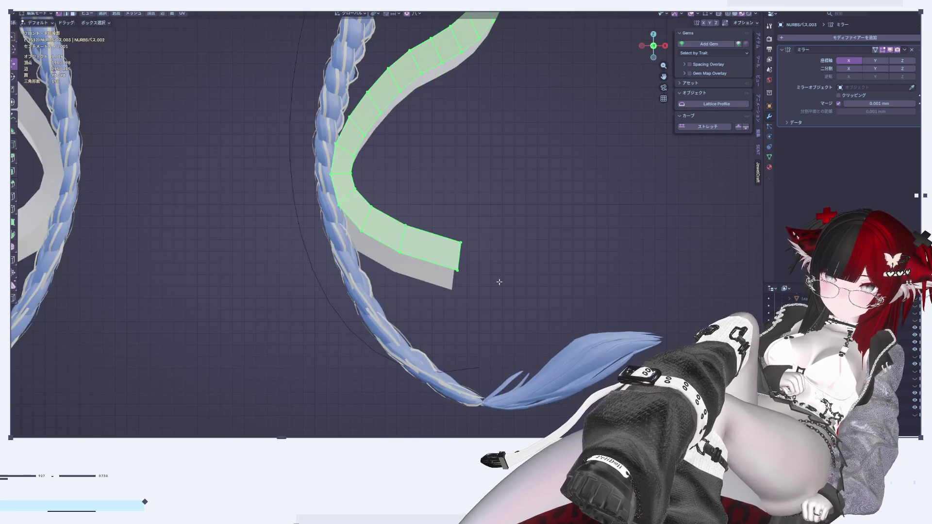
pyautogui.click(461, 253)
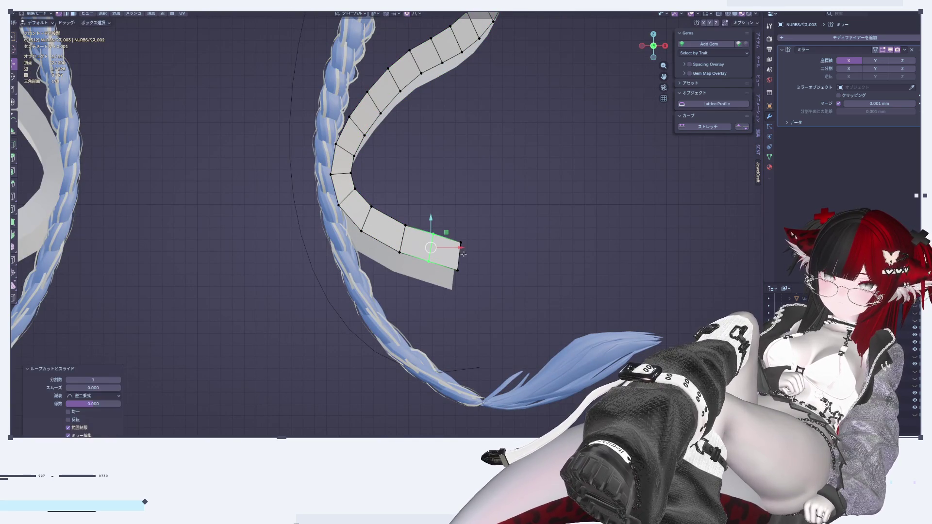
pyautogui.press('e')
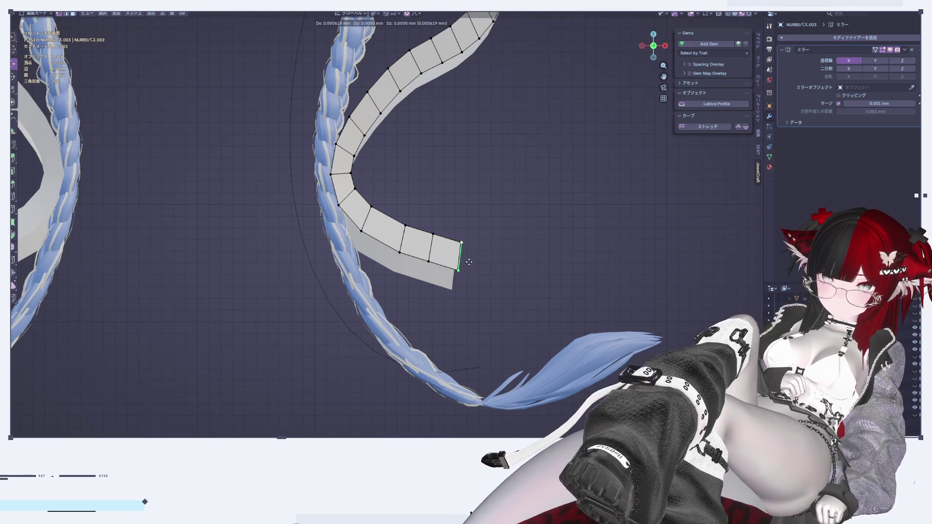
pyautogui.click(500, 270)
pyautogui.press('g')
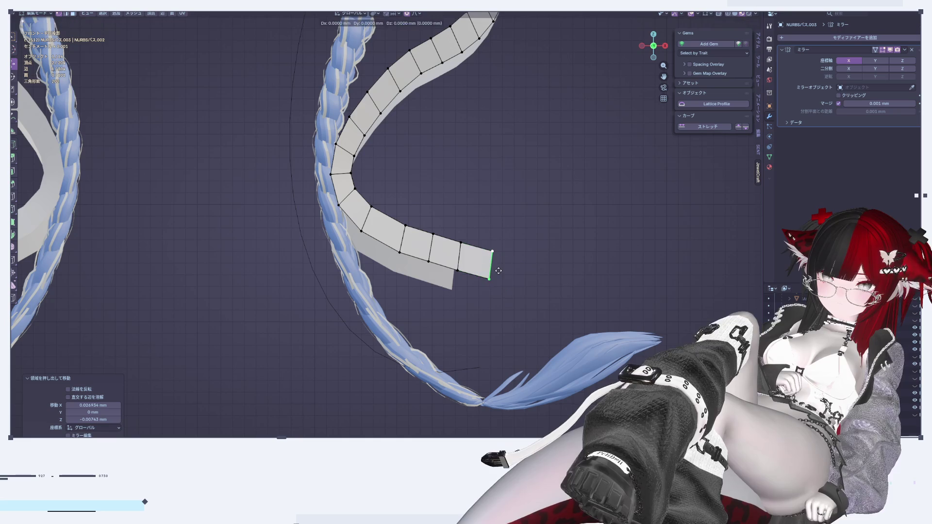
pyautogui.click(520, 290)
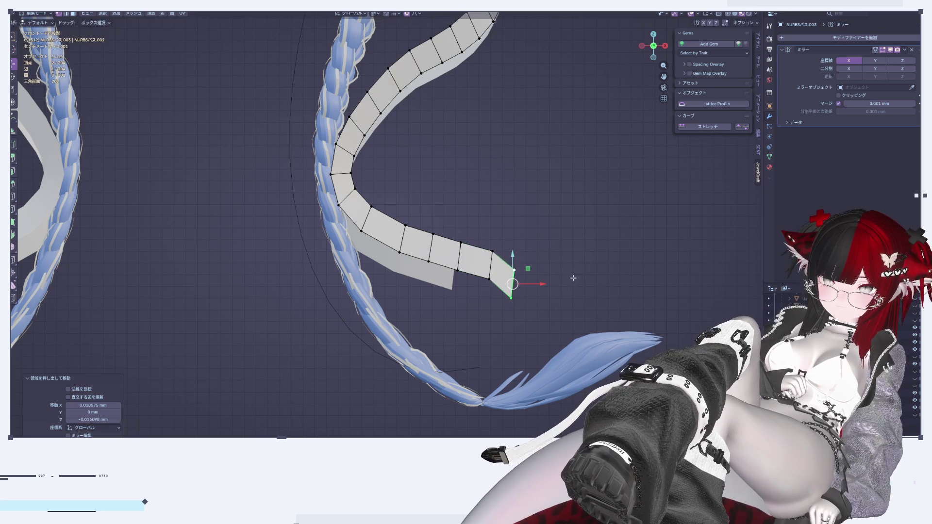
pyautogui.press('r')
pyautogui.click(599, 348)
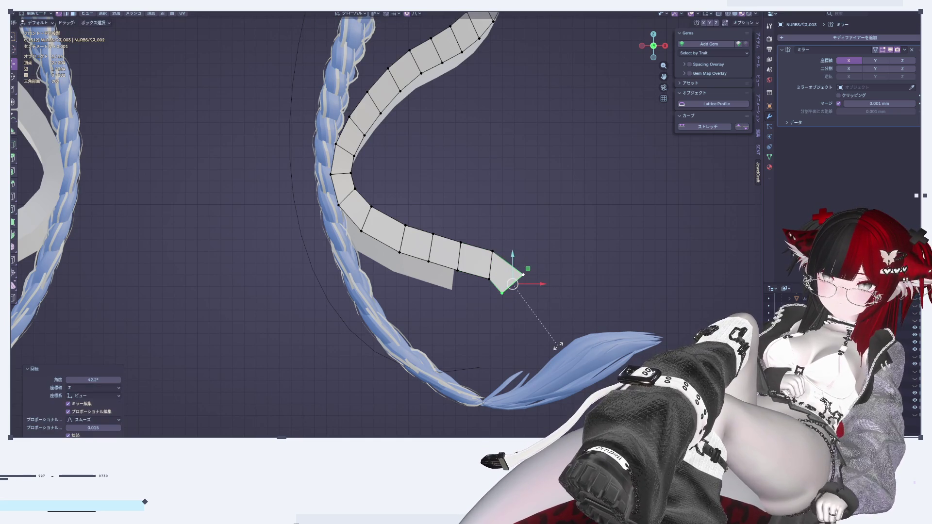
pyautogui.click(570, 357)
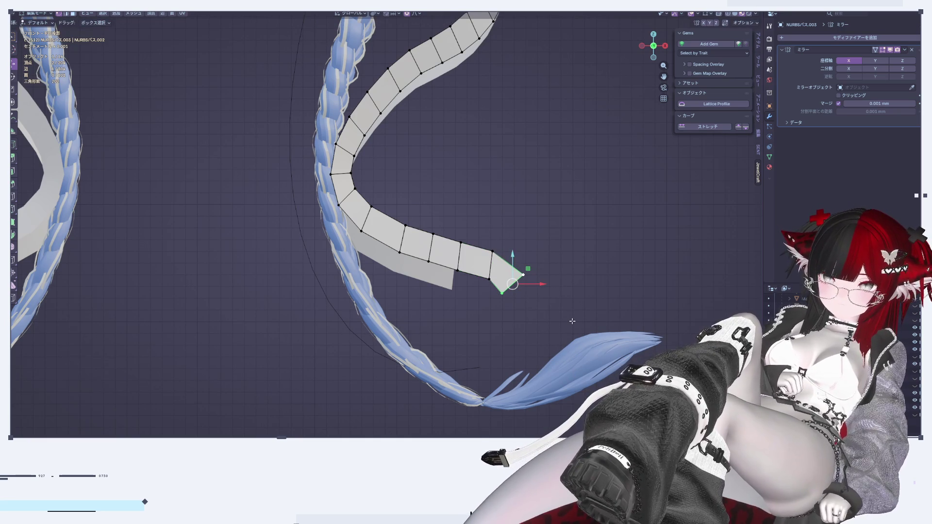
# Step: Add a second extruded segment to the ribbon tail and rotate its end edge downward
pyautogui.press('r')
pyautogui.click(547, 313)
pyautogui.press('e')
pyautogui.click(560, 341)
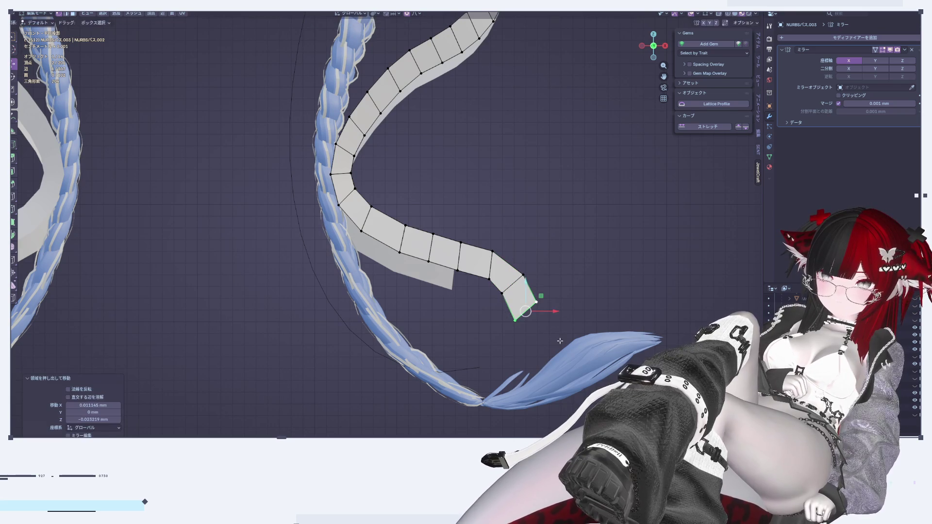
pyautogui.press('r')
pyautogui.click(559, 382)
pyautogui.press('Tab')
pyautogui.scroll(-8, 557, 355)
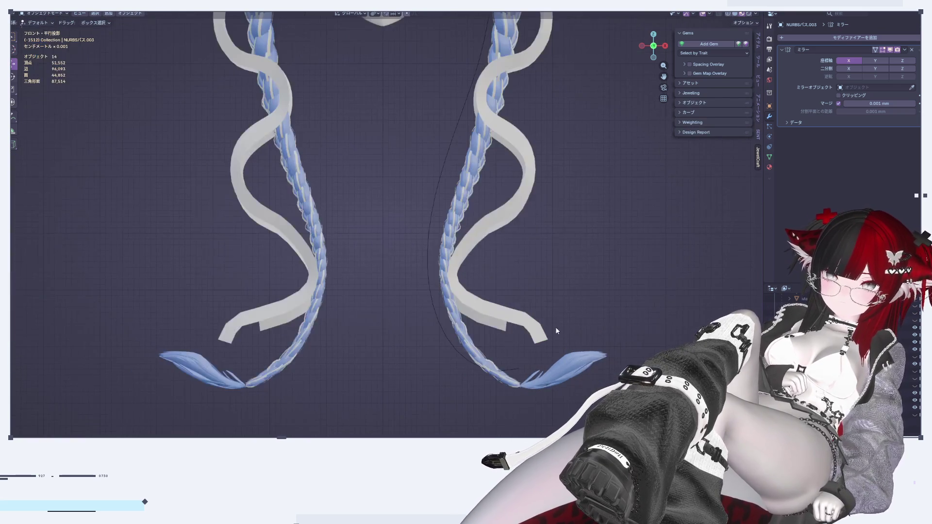
pyautogui.scroll(7, 558, 321)
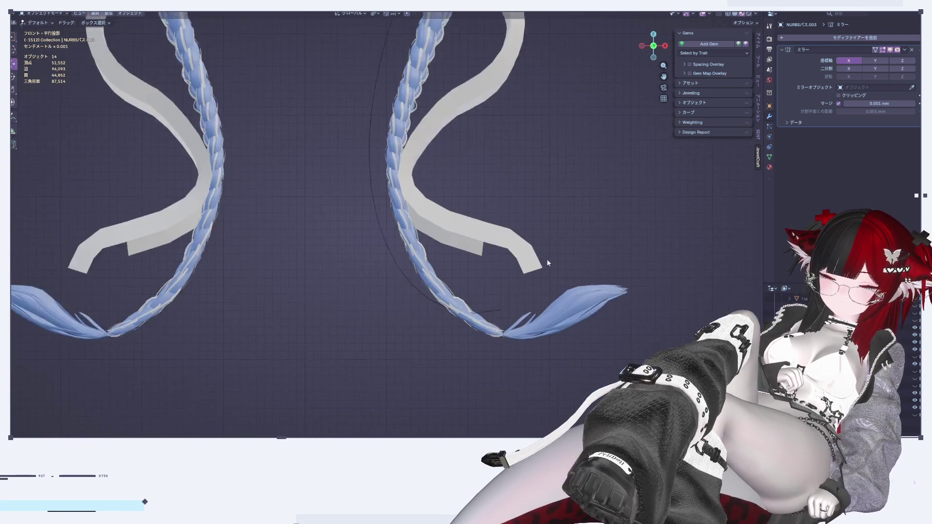
# Step: Extrude further bent segments downward so the ribbon tail reaches near the braid tip
pyautogui.press('Tab')
pyautogui.press('e')
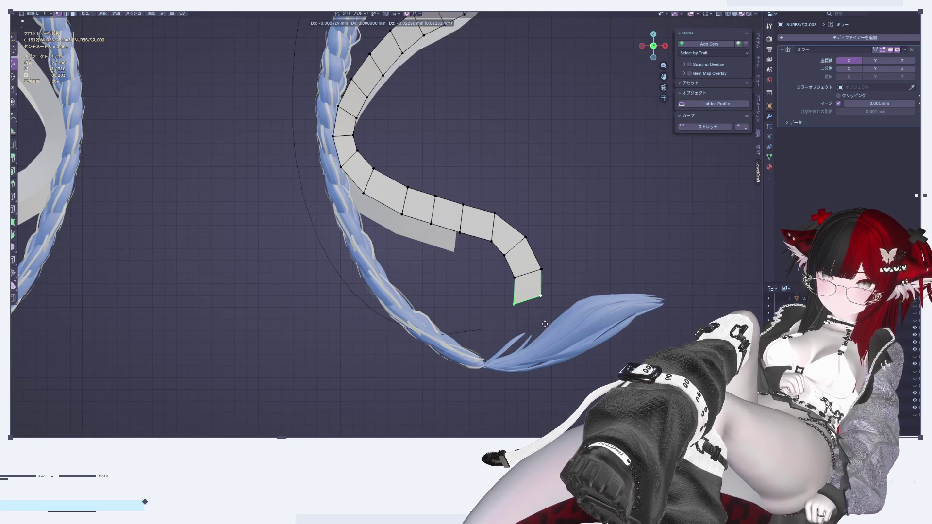
pyautogui.click(546, 331)
pyautogui.press('r')
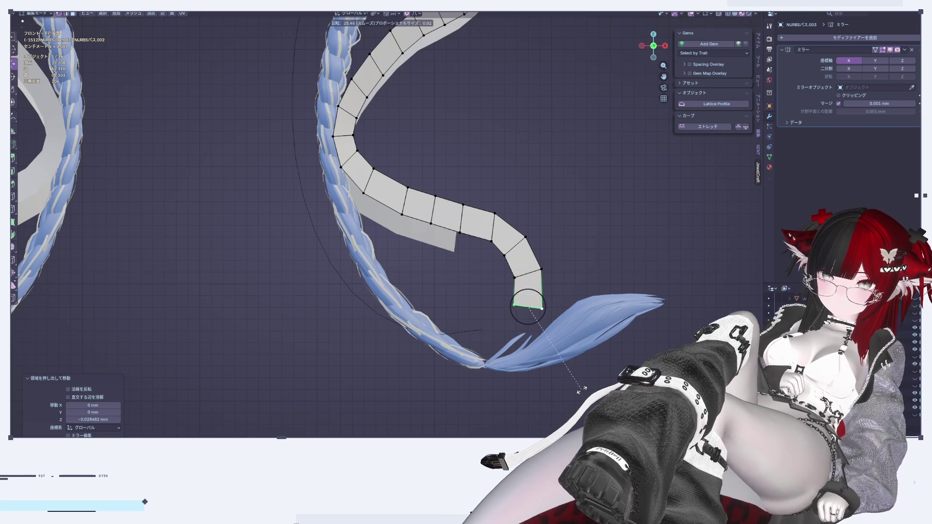
pyautogui.click(539, 384)
pyautogui.press('g')
pyautogui.click(514, 422)
pyautogui.press('e')
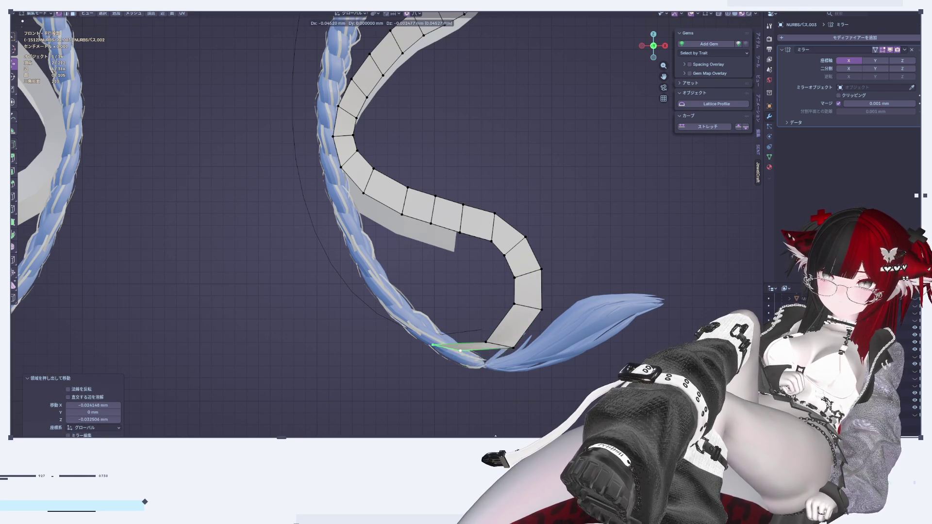
pyautogui.press('Return')
pyautogui.press('Tab')
pyautogui.scroll(-6, 538, 100)
pyautogui.scroll(3, 521, 235)
# Step: From the front view, shift the ribbon curve's lower points with proportional falloff
pyautogui.moveTo(587, 208)
pyautogui.mouseDown(button='middle')
pyautogui.moveTo(471, 190)
pyautogui.moveTo(555, 206)
pyautogui.moveTo(713, 56)
pyautogui.mouseUp(button='middle')
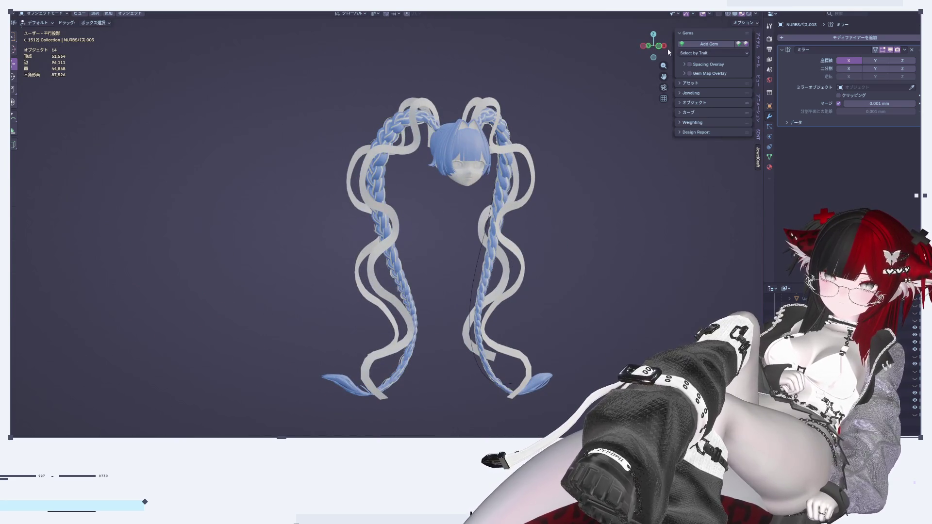
pyautogui.click(664, 46)
pyautogui.click(642, 46)
pyautogui.click(642, 46)
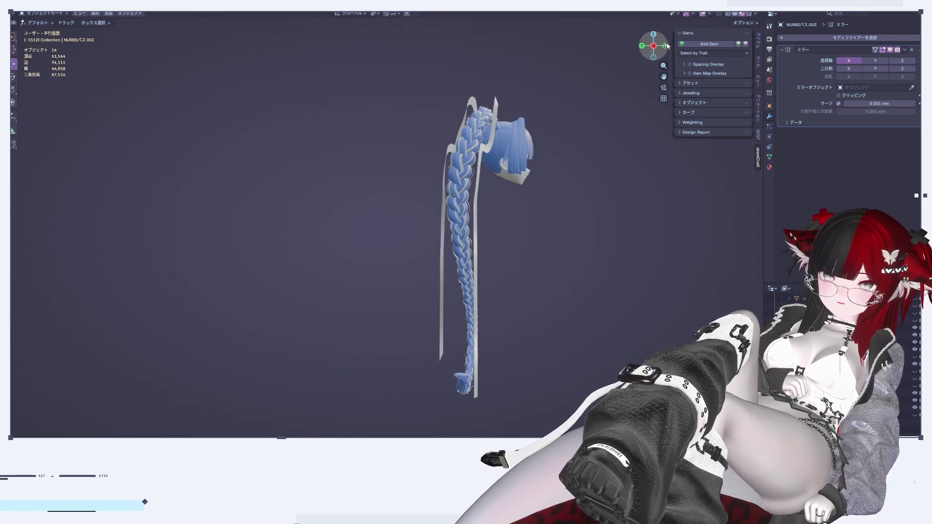
pyautogui.click(666, 46)
pyautogui.scroll(5, 529, 270)
pyautogui.press('Tab')
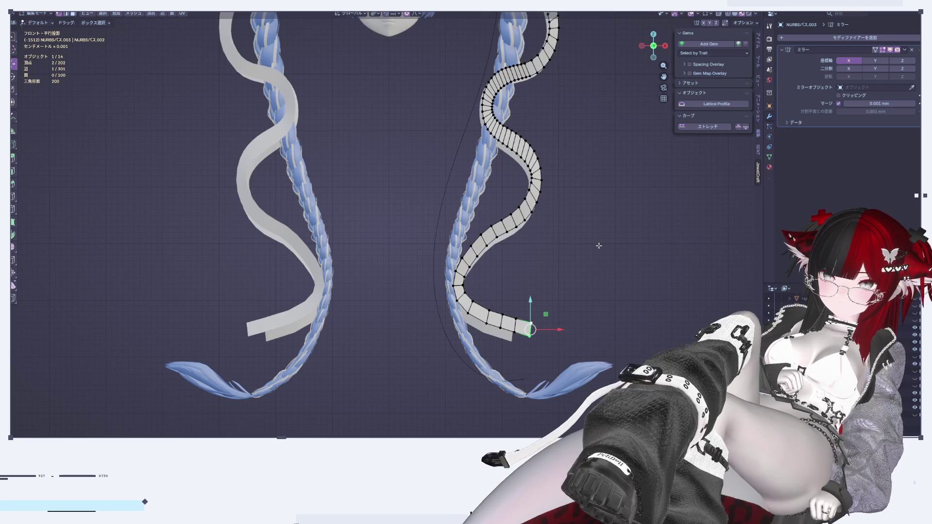
pyautogui.scroll(-5, 587, 266)
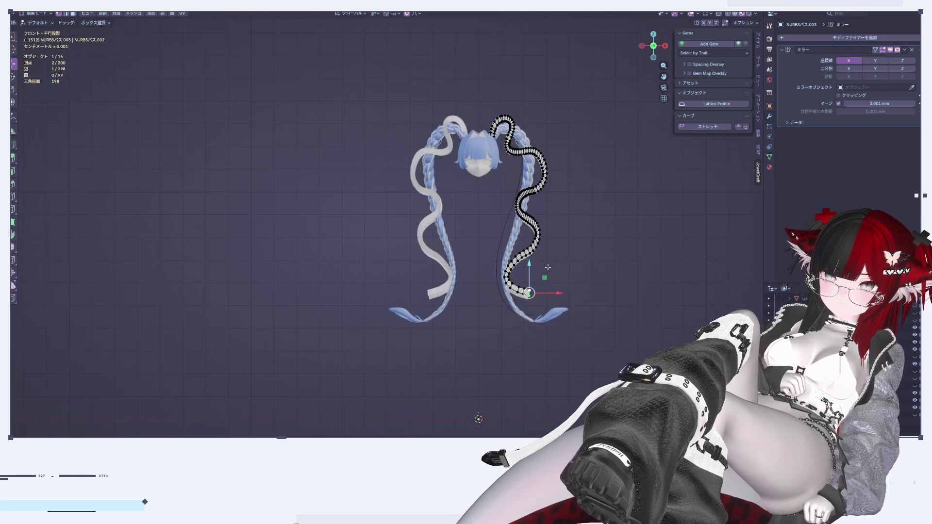
pyautogui.scroll(4, 444, 161)
pyautogui.moveTo(422, 149); pyautogui.dragTo(568, 320)
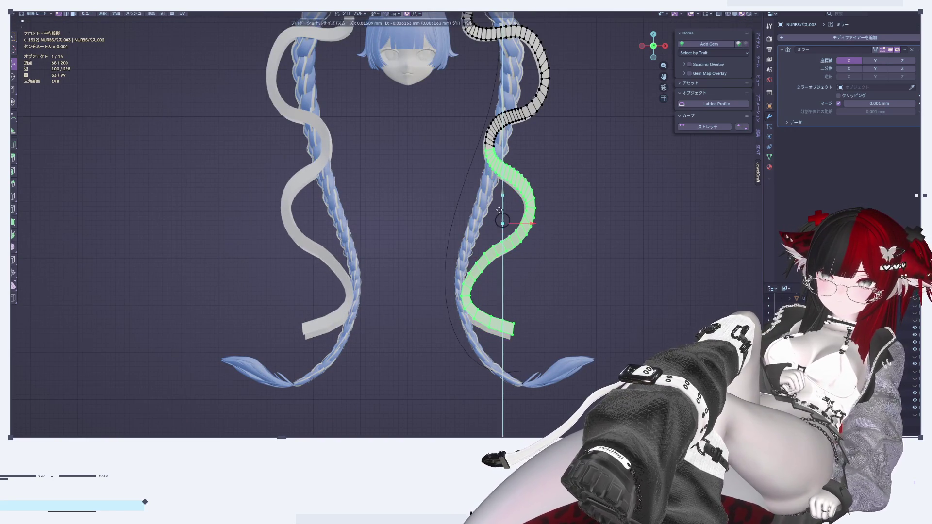
pyautogui.press('g')
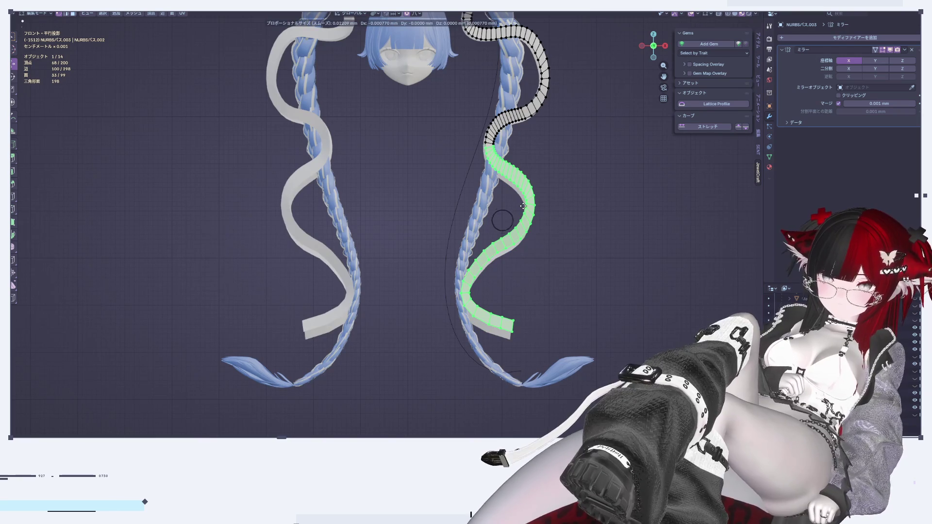
pyautogui.scroll(-18, 523, 204)
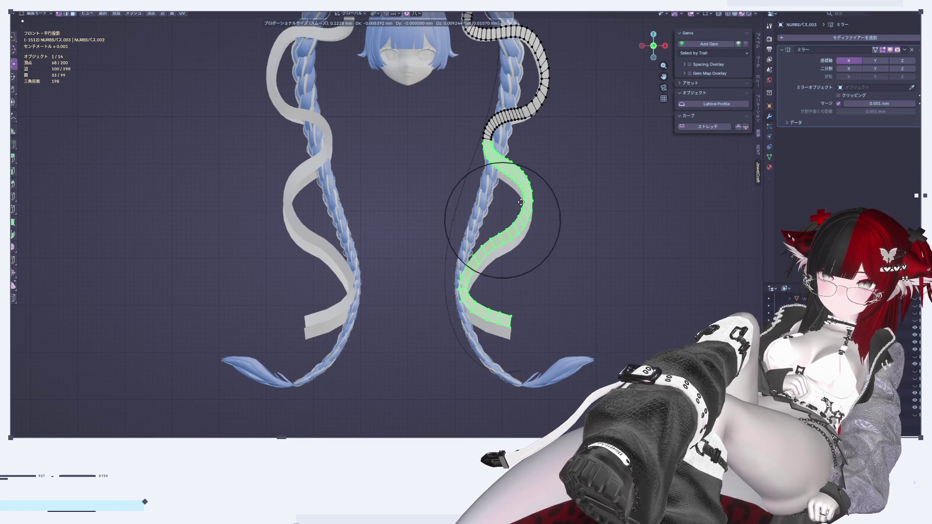
pyautogui.click(521, 202)
pyautogui.press('Tab')
# Step: Box-select the right ribbon's lower section and lower it slightly along Z
pyautogui.click(514, 193)
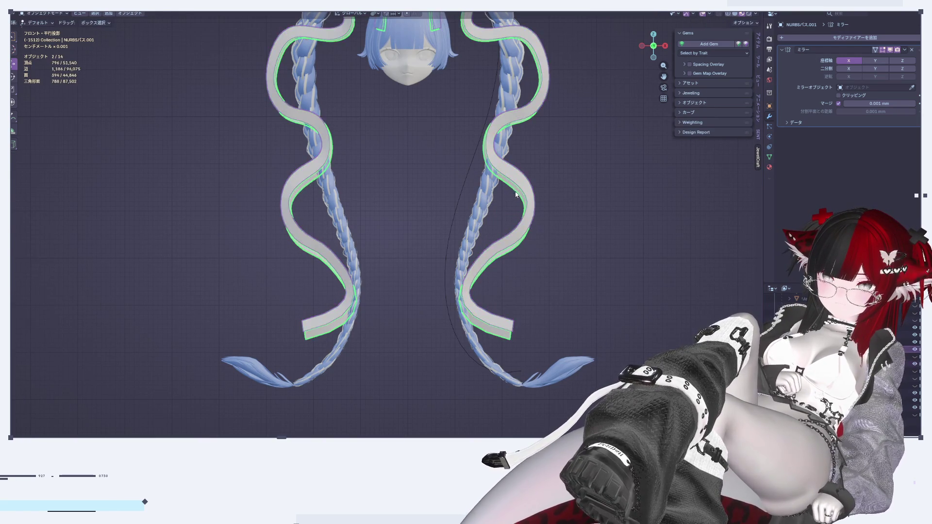
pyautogui.press('Tab')
pyautogui.click(720, 14)
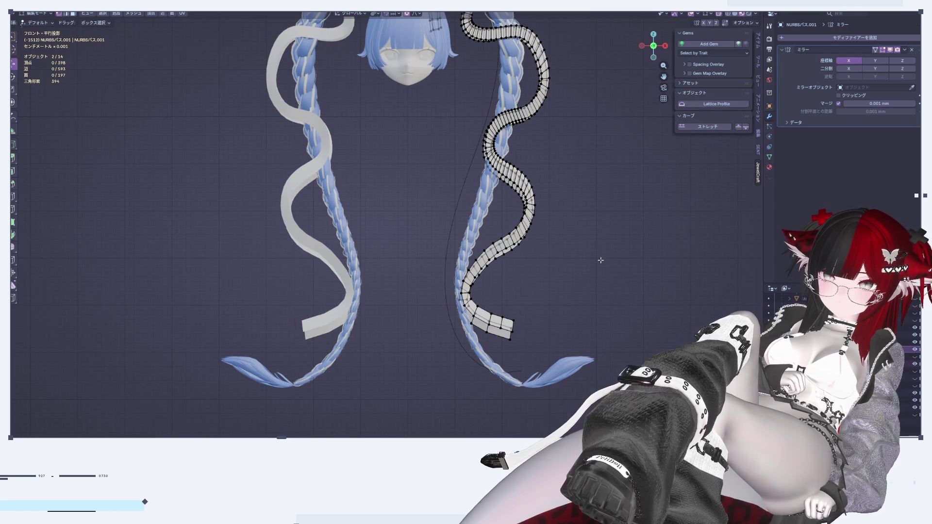
pyautogui.moveTo(400, 196); pyautogui.dragTo(619, 410)
pyautogui.click(609, 222)
pyautogui.moveTo(458, 115)
pyautogui.mouseDown()
pyautogui.moveTo(565, 195)
pyautogui.moveTo(553, 369)
pyautogui.mouseUp()
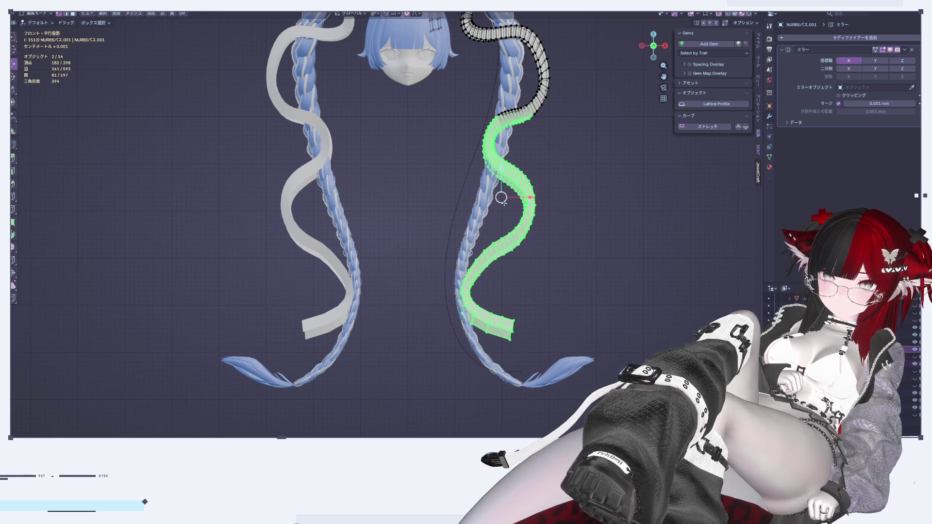
pyautogui.press('g')
pyautogui.rightClick(503, 185)
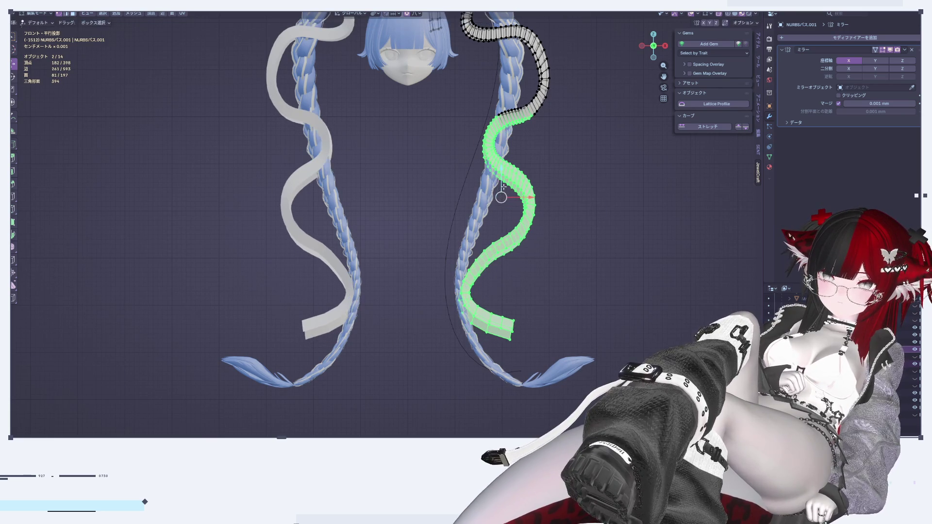
pyautogui.click(619, 180)
pyautogui.moveTo(456, 163); pyautogui.dragTo(542, 336)
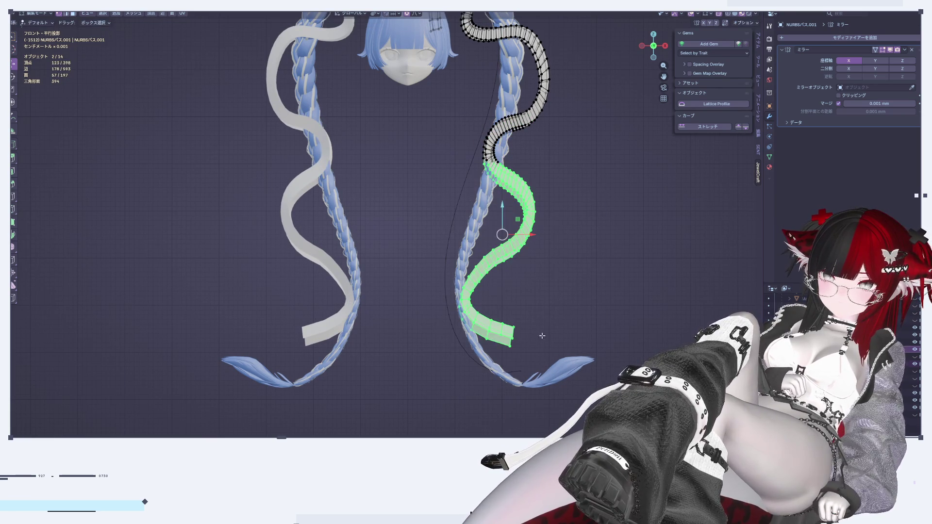
pyautogui.press('g')
pyautogui.press('z')
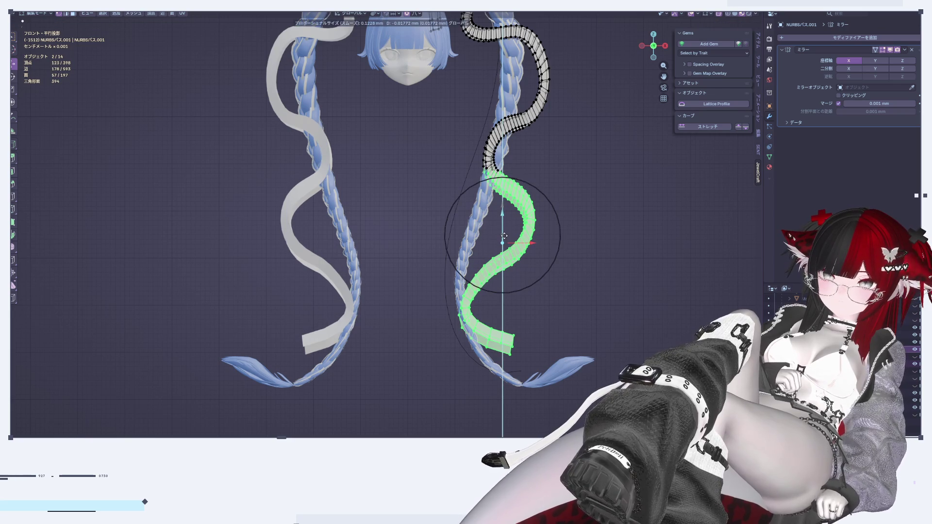
pyautogui.click(504, 236)
# Step: Nudge points near the top and lower end of that section sideways along X
pyautogui.moveTo(502, 163); pyautogui.dragTo(515, 155)
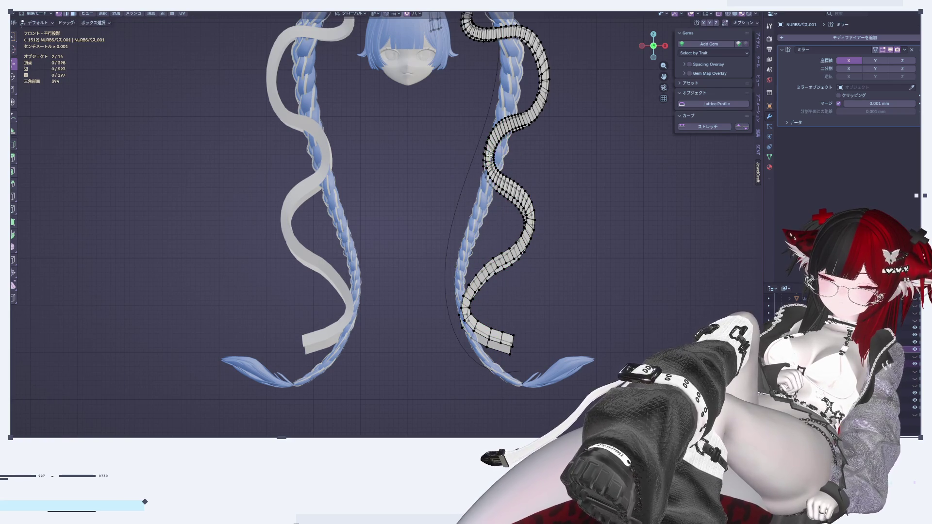
pyautogui.press('g')
pyautogui.press('x')
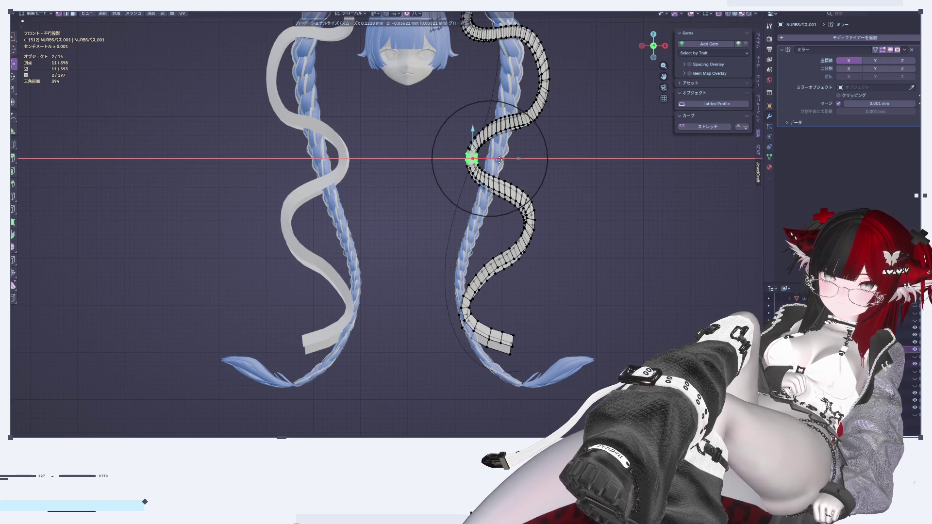
pyautogui.press('Escape')
pyautogui.click(589, 213)
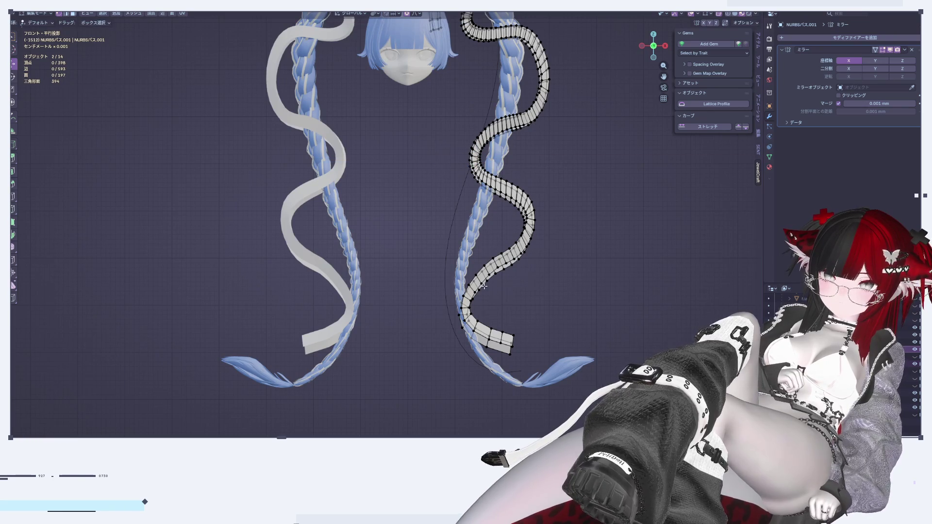
pyautogui.moveTo(454, 272); pyautogui.dragTo(478, 316)
pyautogui.press('g')
pyautogui.press('x')
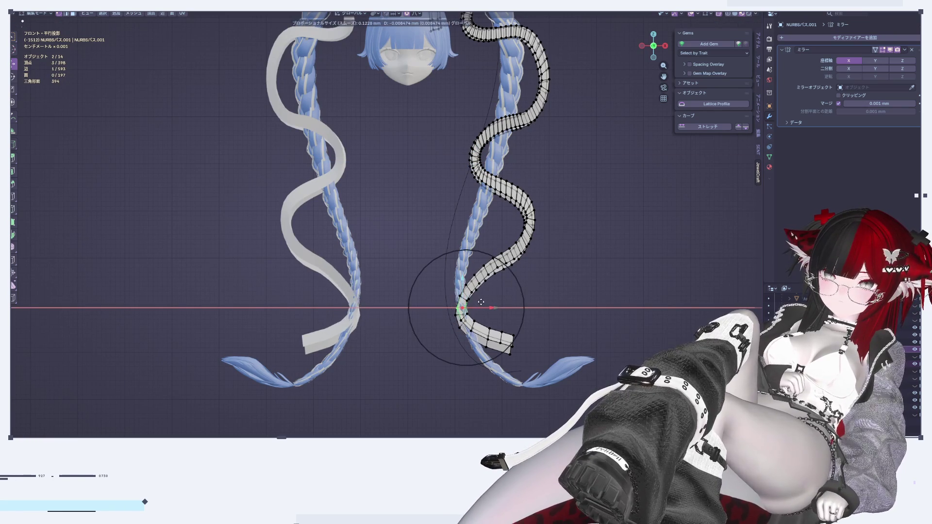
pyautogui.click(480, 307)
pyautogui.press('g')
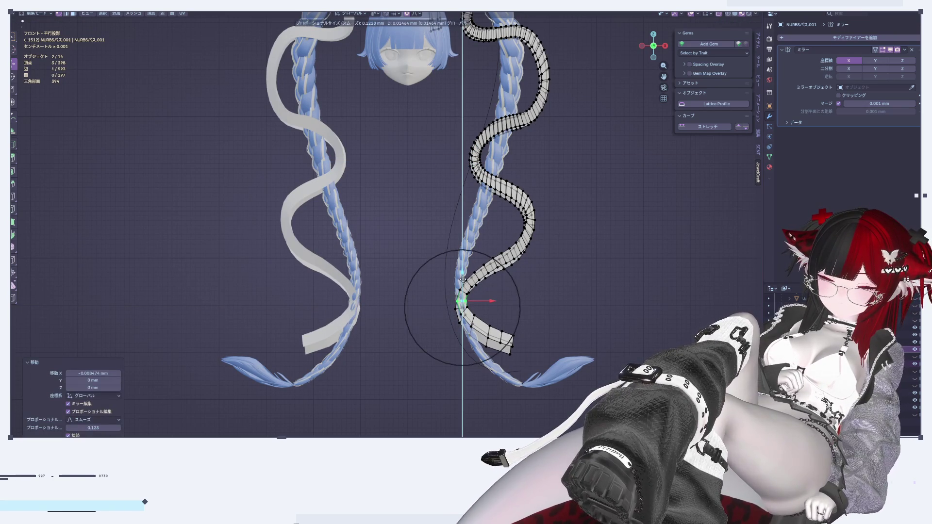
pyautogui.press('Escape')
pyautogui.press('Tab')
pyautogui.click(587, 282)
pyautogui.scroll(-5, 587, 282)
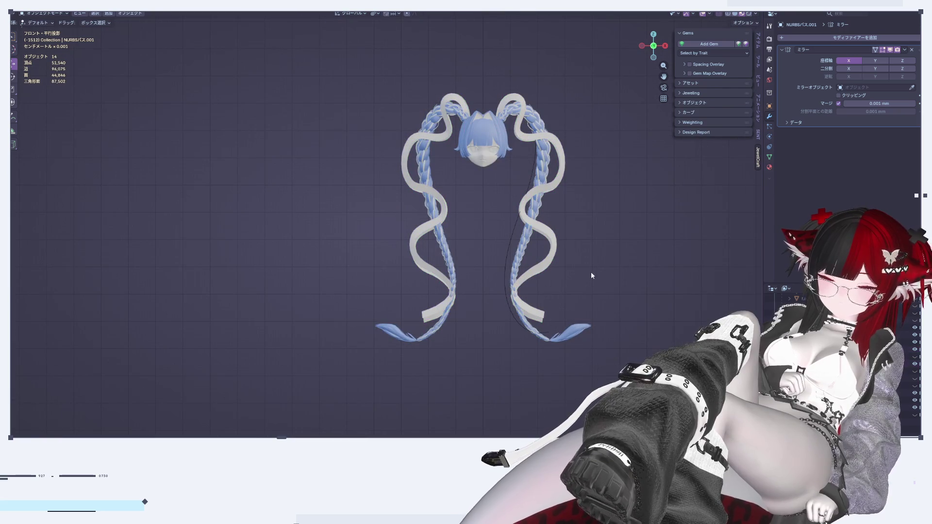
# Step: In front view, shift the left strand of the NURBSパス.001 ribbon sideways along X
pyautogui.scroll(4, 572, 270)
pyautogui.scroll(2, 546, 255)
pyautogui.moveTo(546, 255)
pyautogui.mouseDown(button='middle')
pyautogui.moveTo(705, 265)
pyautogui.moveTo(641, 267)
pyautogui.moveTo(728, 280)
pyautogui.moveTo(242, 240)
pyautogui.moveTo(327, 256)
pyautogui.moveTo(305, 243)
pyautogui.moveTo(403, 243)
pyautogui.moveTo(641, 59)
pyautogui.mouseUp(button='middle')
pyautogui.click(644, 47)
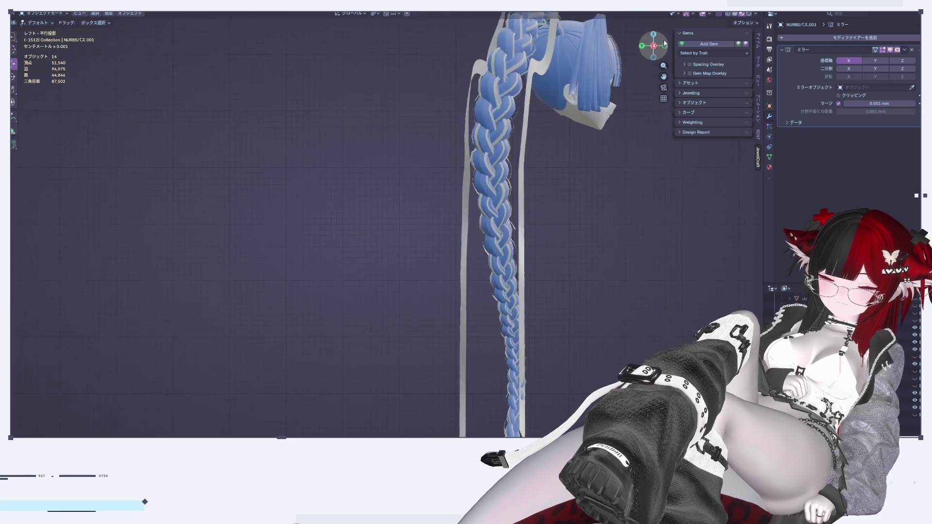
pyautogui.click(644, 47)
pyautogui.keyDown('shift'); pyautogui.moveTo(313, 202); pyautogui.dragTo(509, 235, button='middle'); pyautogui.keyUp('shift')
pyautogui.click(507, 191)
pyautogui.click(410, 36)
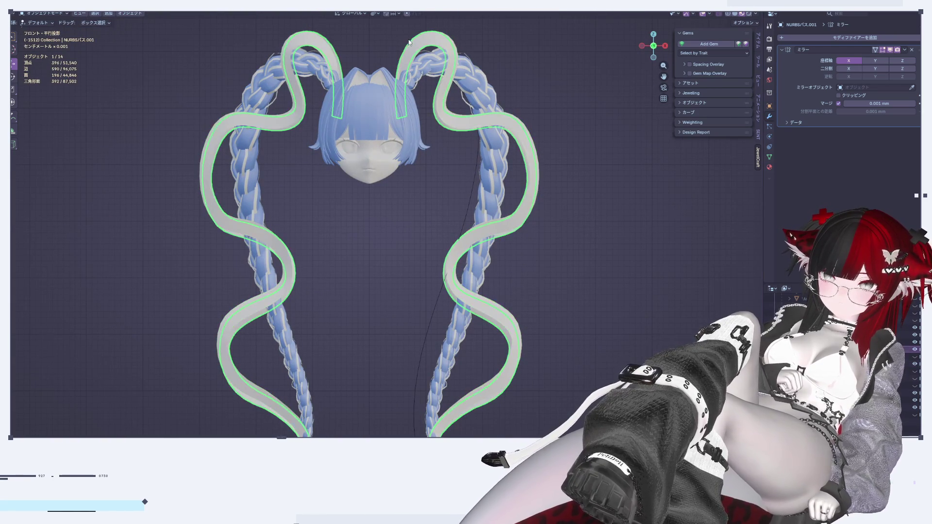
pyautogui.press('Tab')
pyautogui.moveTo(513, 209)
pyautogui.keyDown('shift'); pyautogui.mouseDown(button='middle')
pyautogui.moveTo(537, 107)
pyautogui.moveTo(528, 151)
pyautogui.mouseUp(button='middle'); pyautogui.keyUp('shift')
pyautogui.press('g')
pyautogui.press('x')
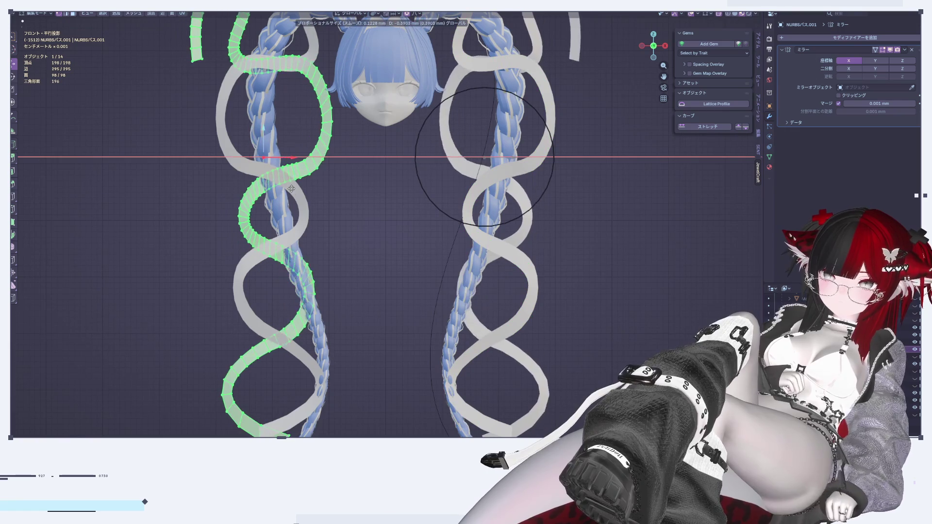
pyautogui.click(358, 209)
pyautogui.press('Tab')
pyautogui.hotkey('alt', 'a')
# Step: Undo that shift and move the ribbon strand vertically with proportional falloff instead
pyautogui.scroll(-3, 570, 212)
pyautogui.keyDown('shift'); pyautogui.moveTo(570, 212); pyautogui.dragTo(559, 222, button='middle'); pyautogui.keyUp('shift')
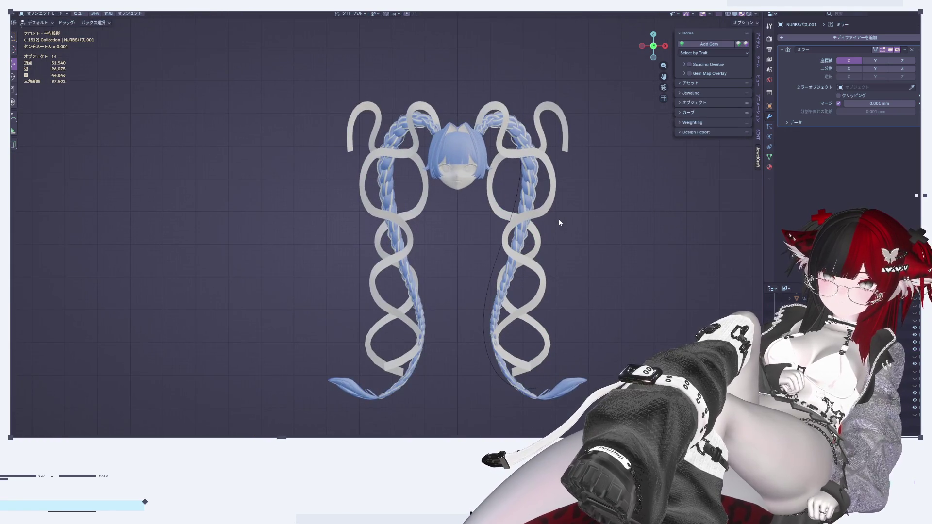
pyautogui.hotkey('ctrl', 'z')
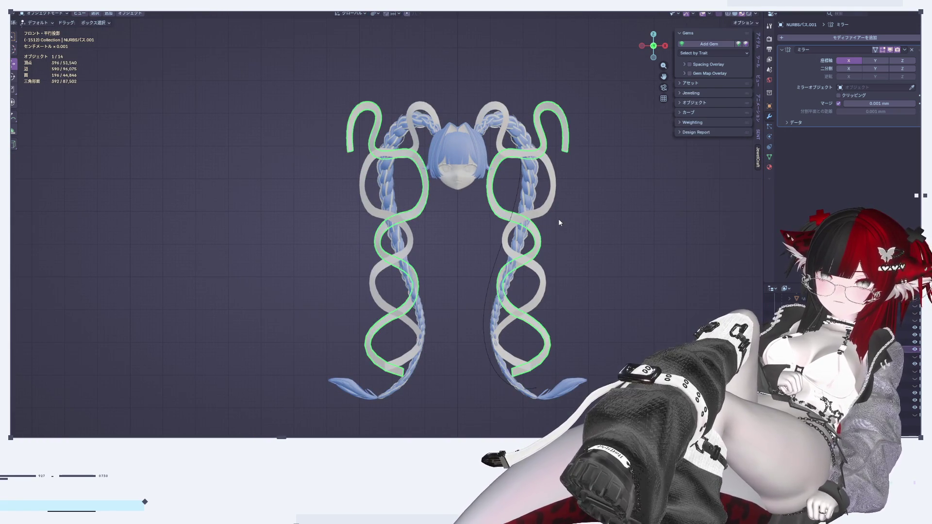
pyautogui.hotkey('ctrl', 'z')
pyautogui.hotkey('ctrl', 'z')
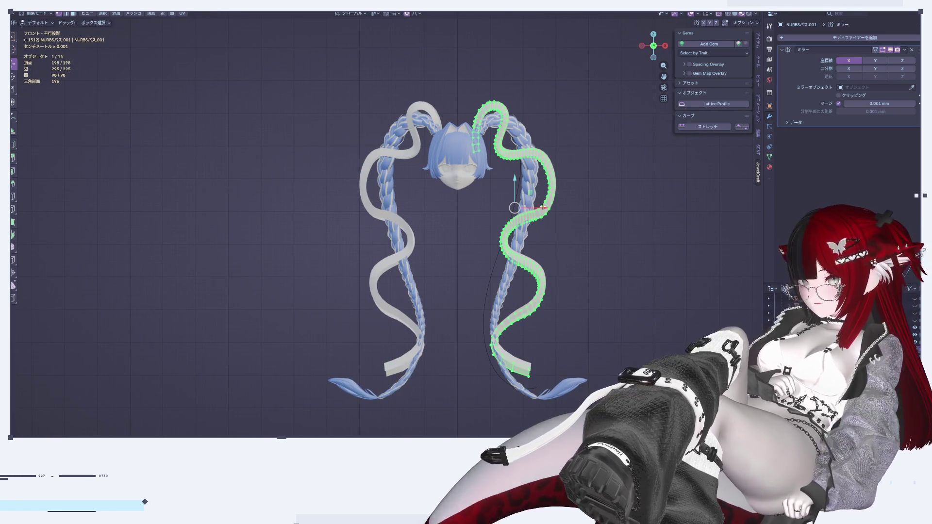
pyautogui.scroll(3, 544, 207)
pyautogui.moveTo(496, 192); pyautogui.dragTo(491, 217)
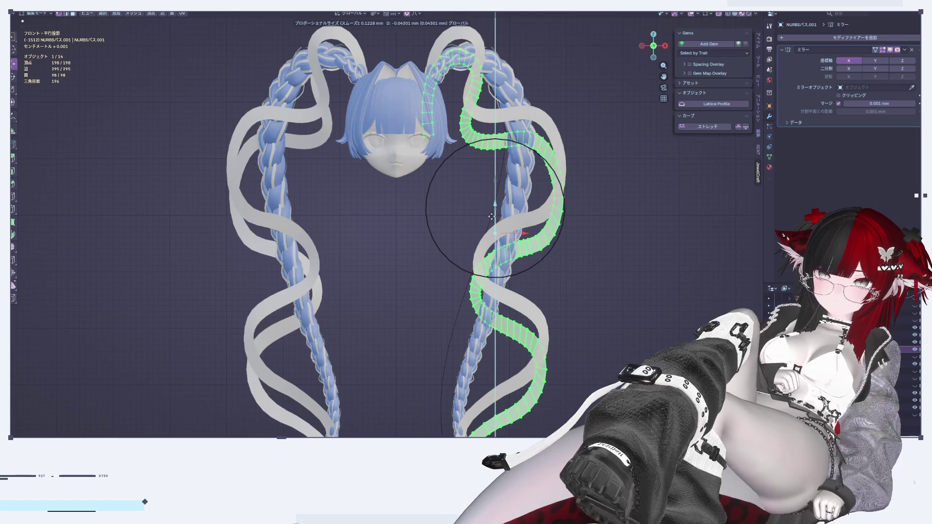
pyautogui.click(492, 216)
pyautogui.press('Tab')
pyautogui.click(602, 223)
# Step: Inspect the reshaped ribbons from orbit, front and right side views
pyautogui.scroll(-3, 648, 244)
pyautogui.moveTo(648, 244)
pyautogui.mouseDown(button='middle')
pyautogui.moveTo(538, 266)
pyautogui.moveTo(639, 262)
pyautogui.mouseUp(button='middle')
pyautogui.moveTo(672, 47); pyautogui.dragTo(657, 47)
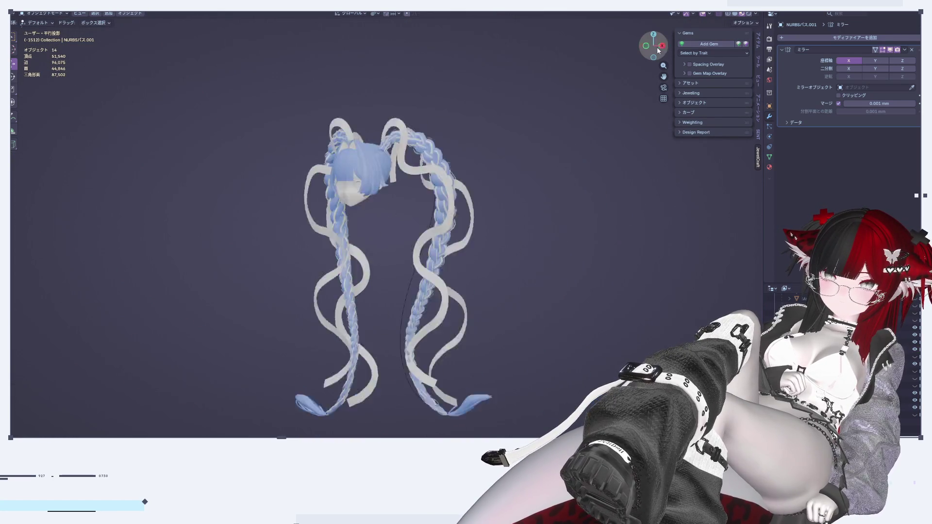
pyautogui.click(657, 47)
pyautogui.click(649, 45)
pyautogui.scroll(3, 575, 270)
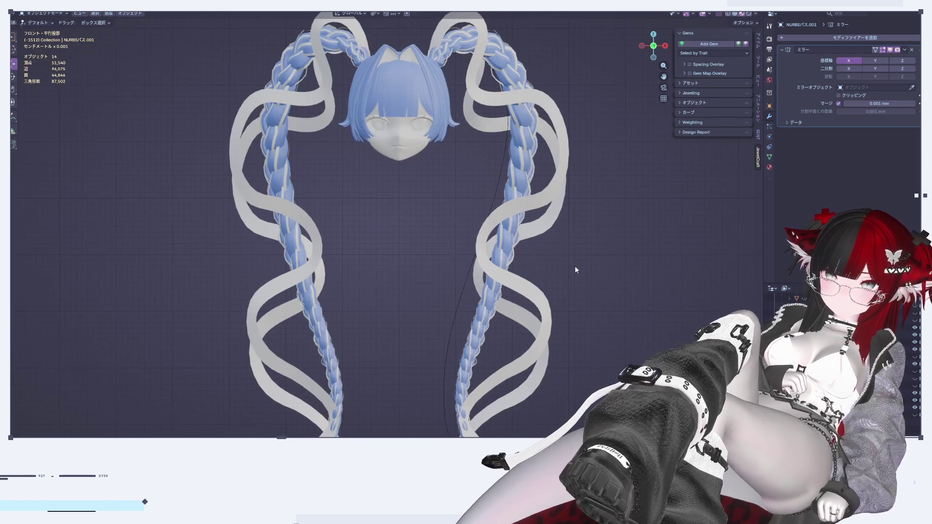
pyautogui.scroll(-2, 576, 262)
pyautogui.click(583, 253)
pyautogui.press('Tab')
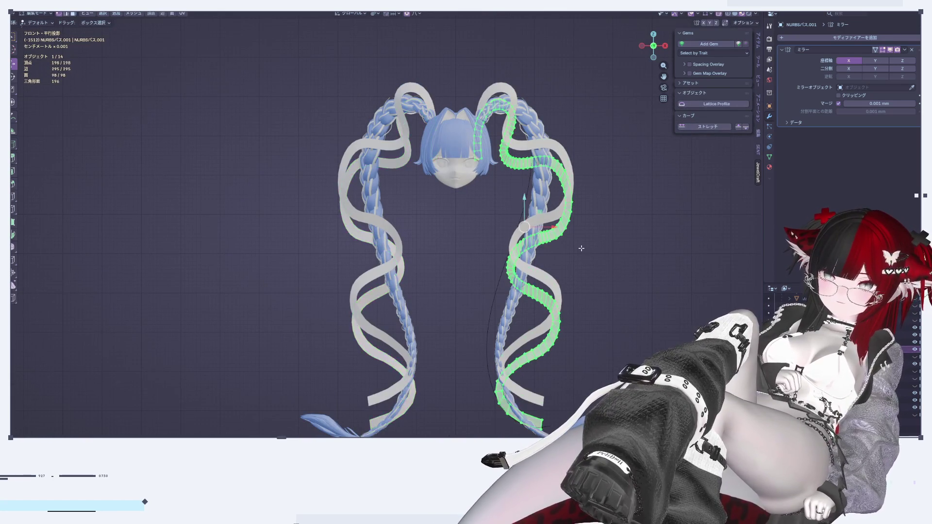
pyautogui.press('Tab')
pyautogui.click(620, 202)
pyautogui.scroll(3, 514, 134)
pyautogui.moveTo(512, 129)
pyautogui.mouseDown(button='middle')
pyautogui.moveTo(505, 178)
pyautogui.moveTo(446, 205)
pyautogui.moveTo(453, 257)
pyautogui.mouseUp(button='middle')
pyautogui.press('KP_1')
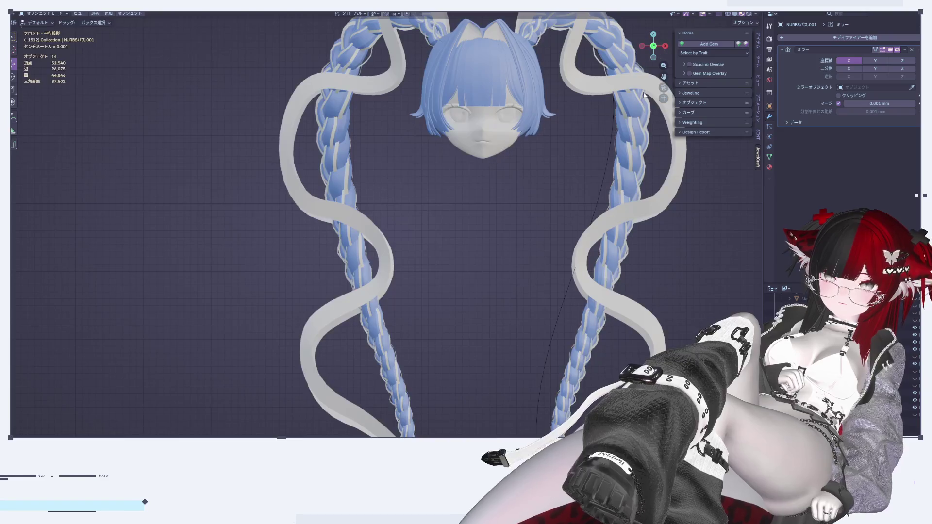
pyautogui.click(666, 49)
pyautogui.scroll(2, 379, 122)
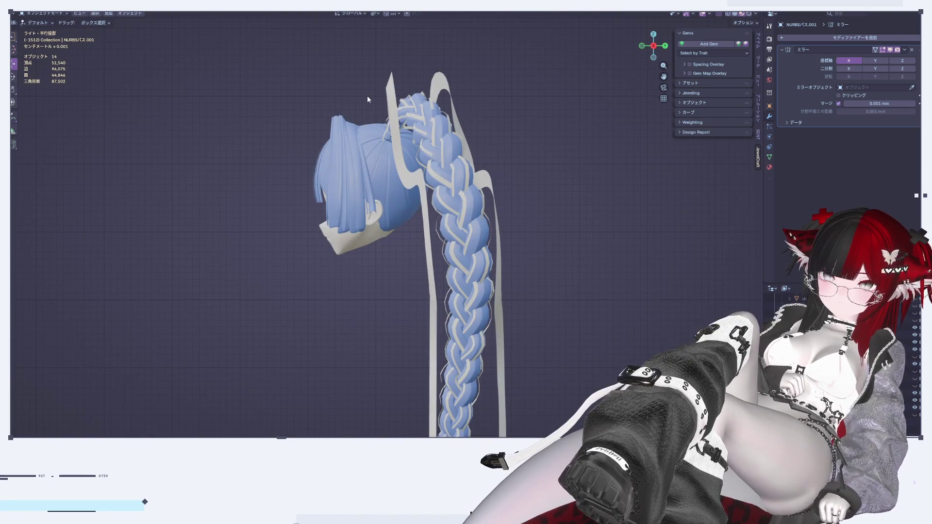
# Step: Shift the right ribbon strip's points sideways with falloff and push its top tip along Y
pyautogui.scroll(2, 368, 99)
pyautogui.click(410, 161)
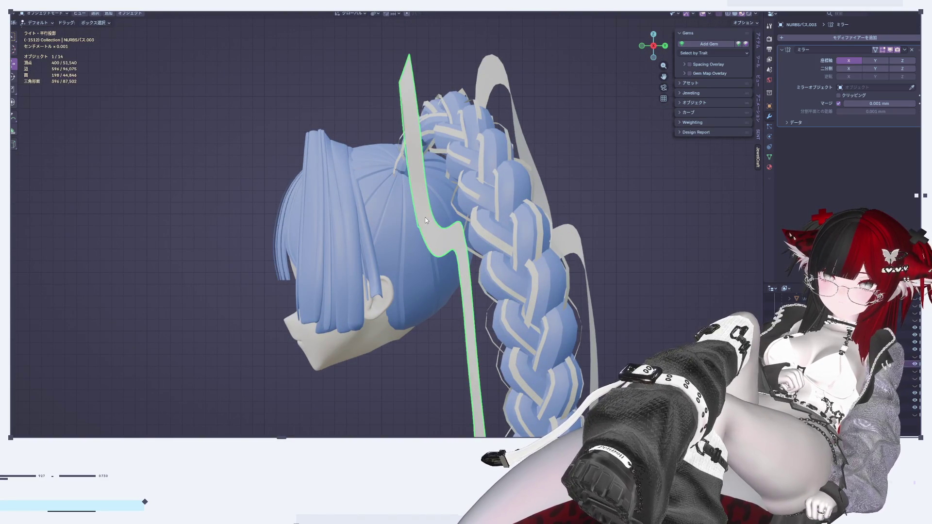
pyautogui.press('Tab')
pyautogui.moveTo(457, 221); pyautogui.dragTo(423, 222)
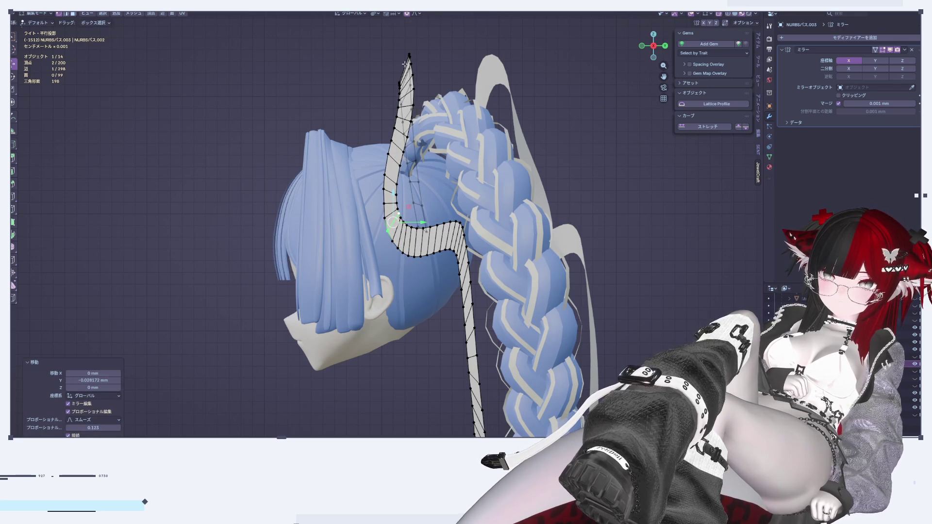
pyautogui.click(410, 60)
pyautogui.moveTo(427, 66); pyautogui.dragTo(454, 76)
pyautogui.press('Tab')
# Step: From the right side view, move a ribbon vertex along Y with proportional falloff
pyautogui.moveTo(442, 223)
pyautogui.mouseDown(button='middle')
pyautogui.moveTo(438, 240)
pyautogui.moveTo(464, 233)
pyautogui.moveTo(435, 247)
pyautogui.moveTo(442, 238)
pyautogui.mouseUp(button='middle')
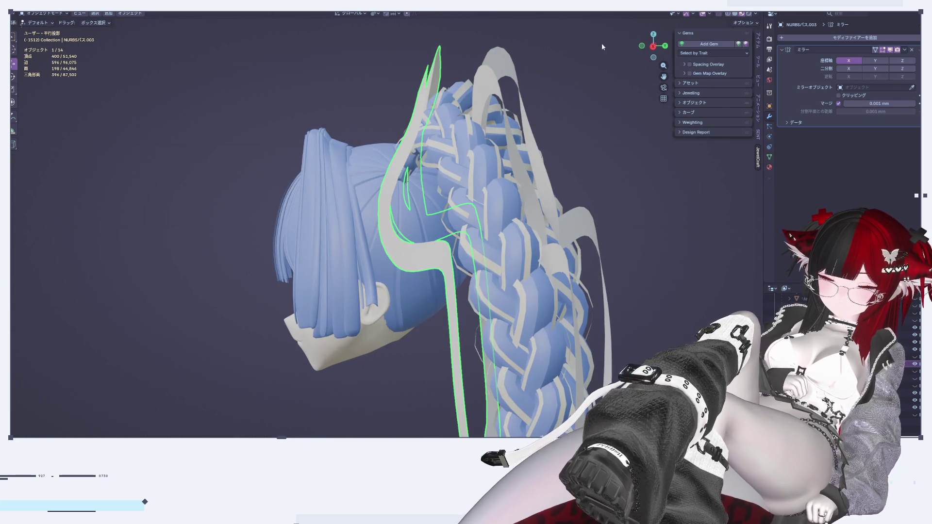
pyautogui.click(663, 50)
pyautogui.click(653, 47)
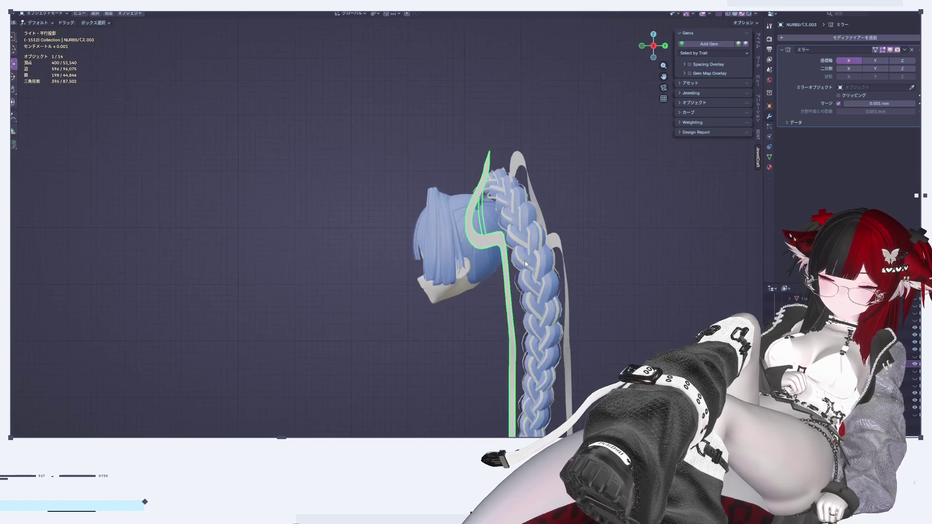
pyautogui.scroll(2, 487, 221)
pyautogui.scroll(1, 487, 220)
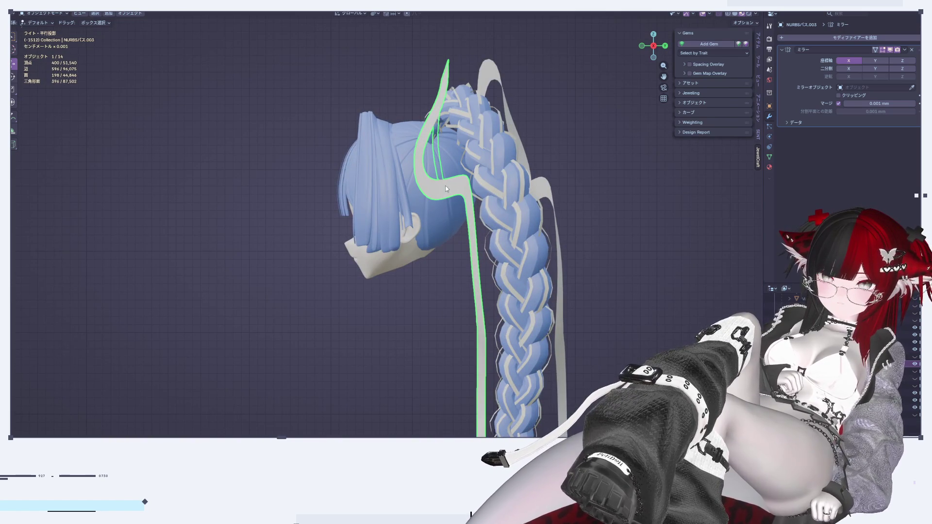
pyautogui.moveTo(495, 263)
pyautogui.keyDown('shift'); pyautogui.mouseDown(button='middle')
pyautogui.moveTo(450, 164)
pyautogui.moveTo(526, 181)
pyautogui.moveTo(547, 171)
pyautogui.mouseUp(button='middle'); pyautogui.keyUp('shift')
pyautogui.press('Tab')
pyautogui.press('l')
pyautogui.click(513, 171)
pyautogui.press('g')
pyautogui.press('y')
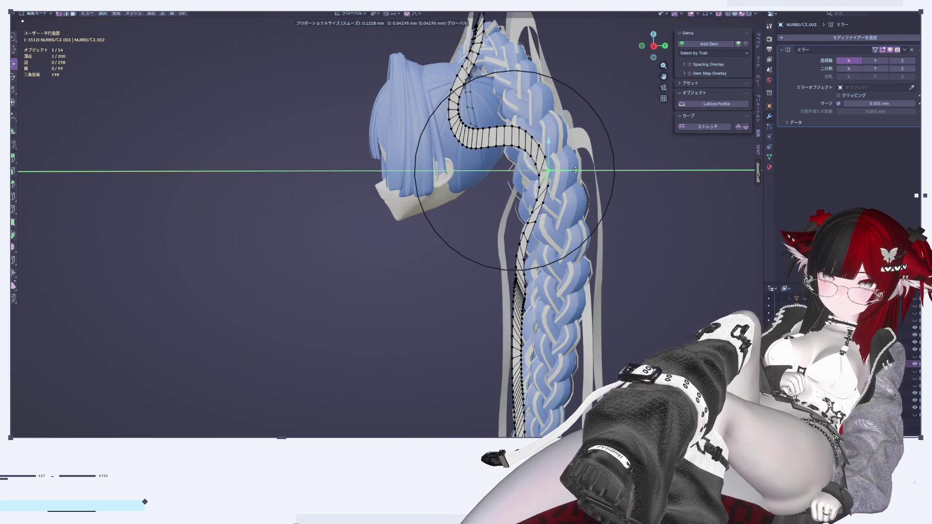
pyautogui.click(603, 169)
# Step: Check the braid from front, side and back views, then pull the ribbon points further along Y
pyautogui.click(644, 46)
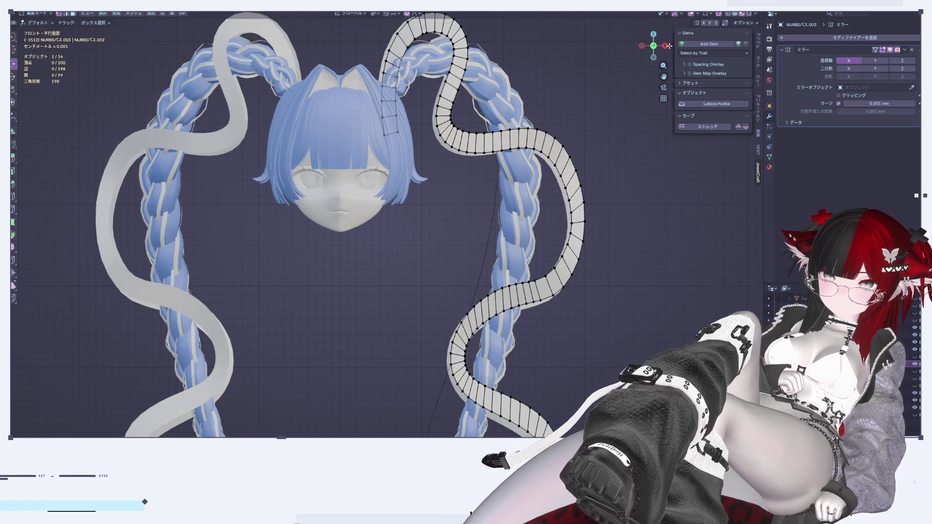
pyautogui.click(666, 47)
pyautogui.moveTo(353, 253)
pyautogui.mouseDown(button='middle')
pyautogui.moveTo(448, 183)
pyautogui.moveTo(380, 213)
pyautogui.mouseUp(button='middle')
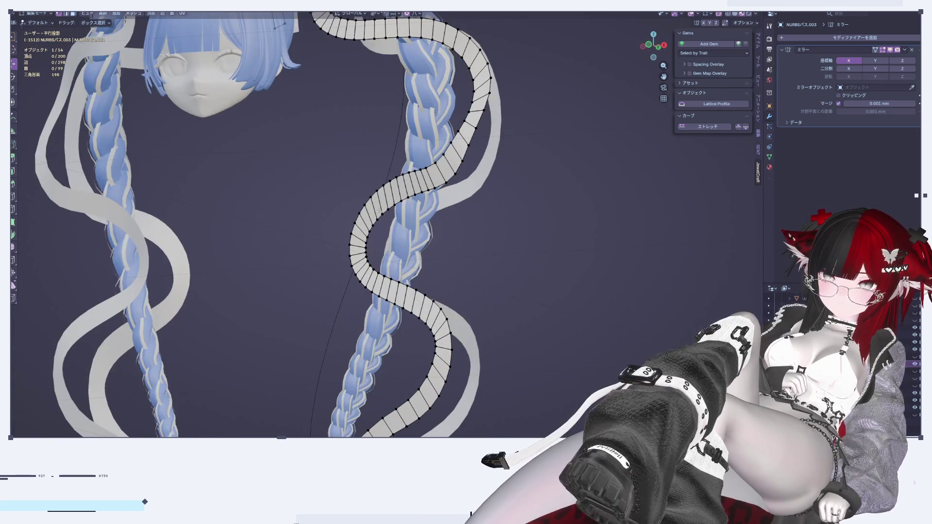
pyautogui.click(664, 46)
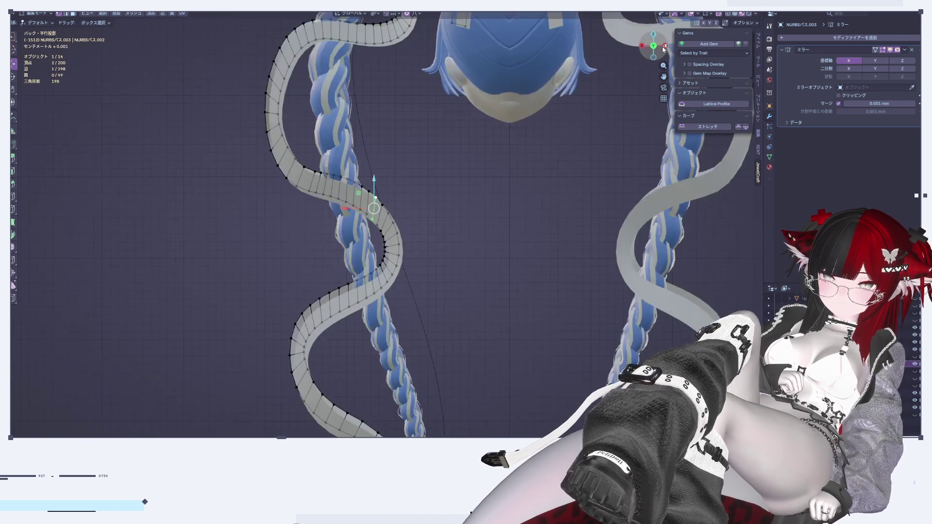
pyautogui.click(664, 46)
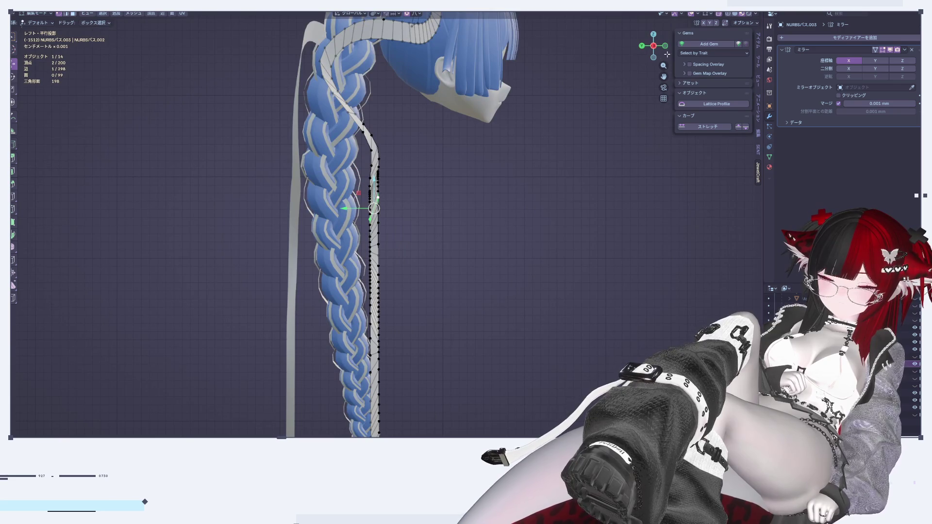
pyautogui.click(653, 46)
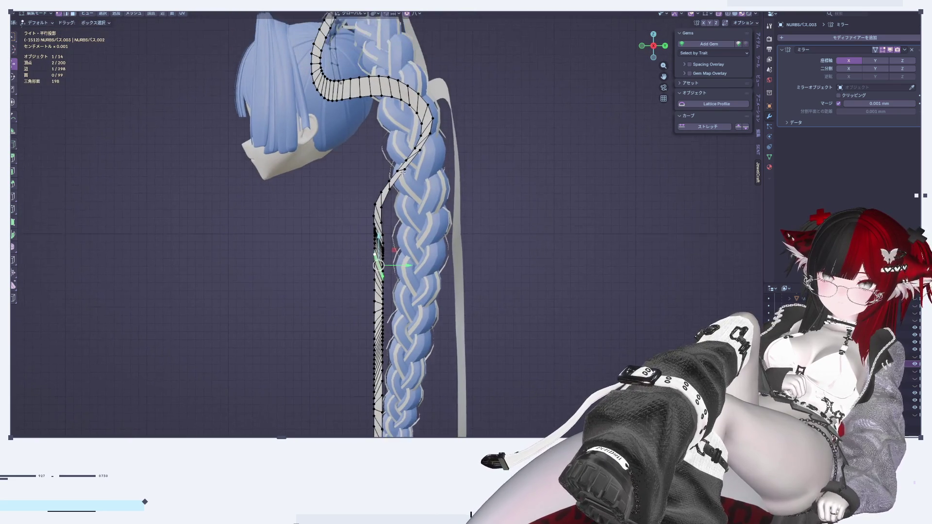
pyautogui.keyDown('shift'); pyautogui.scroll(1, 326, 69); pyautogui.keyUp('shift')
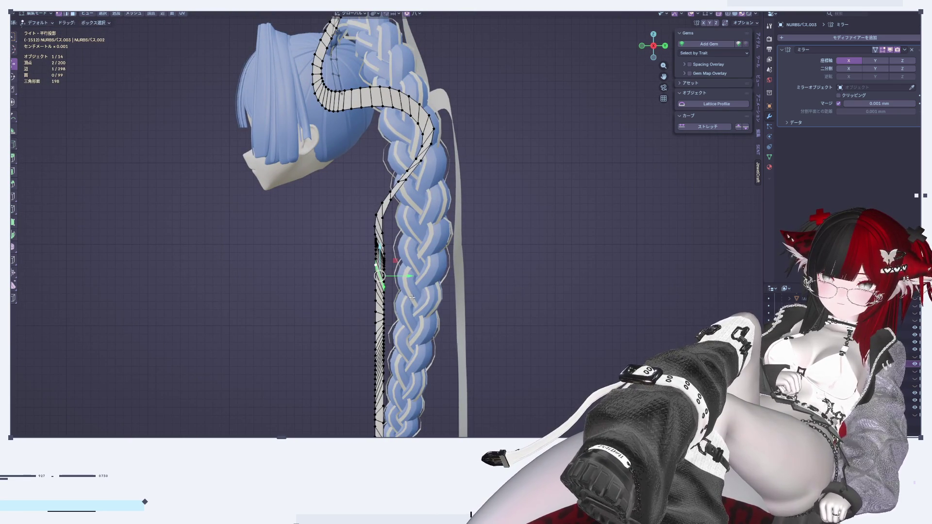
pyautogui.click(446, 275)
pyautogui.moveTo(446, 276)
pyautogui.mouseDown(button='middle')
pyautogui.moveTo(470, 348)
pyautogui.moveTo(466, 342)
pyautogui.moveTo(480, 337)
pyautogui.moveTo(426, 315)
pyautogui.mouseUp(button='middle')
pyautogui.moveTo(401, 299); pyautogui.dragTo(380, 279)
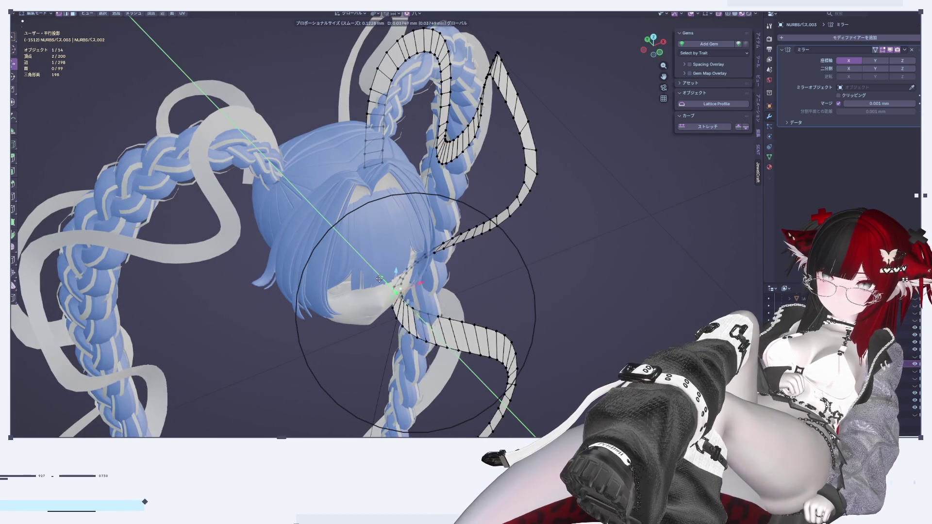
pyautogui.click(371, 273)
# Step: Move the ribbon along Y, then shift its lower section along X and Y to hug the braid
pyautogui.press('KP_1')
pyautogui.scroll(4, 432, 235)
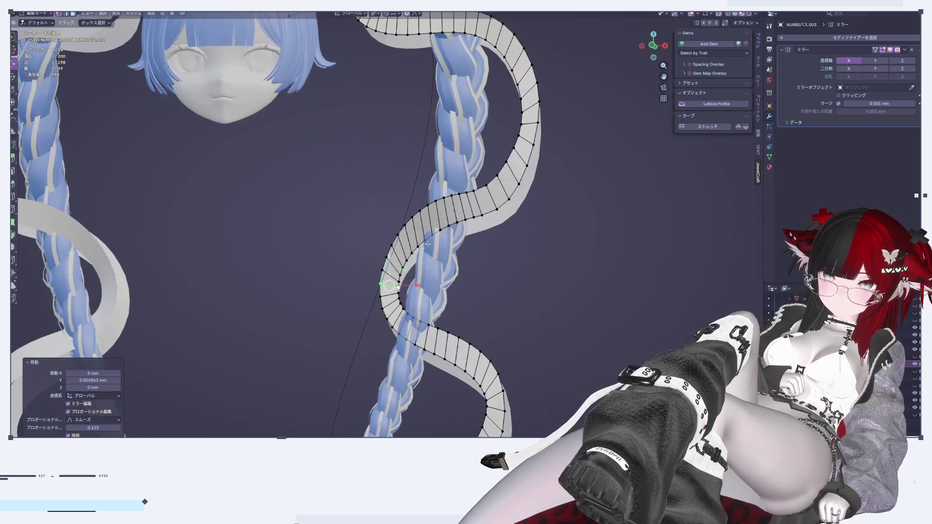
pyautogui.moveTo(432, 236)
pyautogui.mouseDown(button='middle')
pyautogui.moveTo(442, 238)
pyautogui.moveTo(406, 366)
pyautogui.moveTo(427, 362)
pyautogui.mouseUp(button='middle')
pyautogui.press('g')
pyautogui.press('y')
pyautogui.click(438, 237)
pyautogui.click(414, 332)
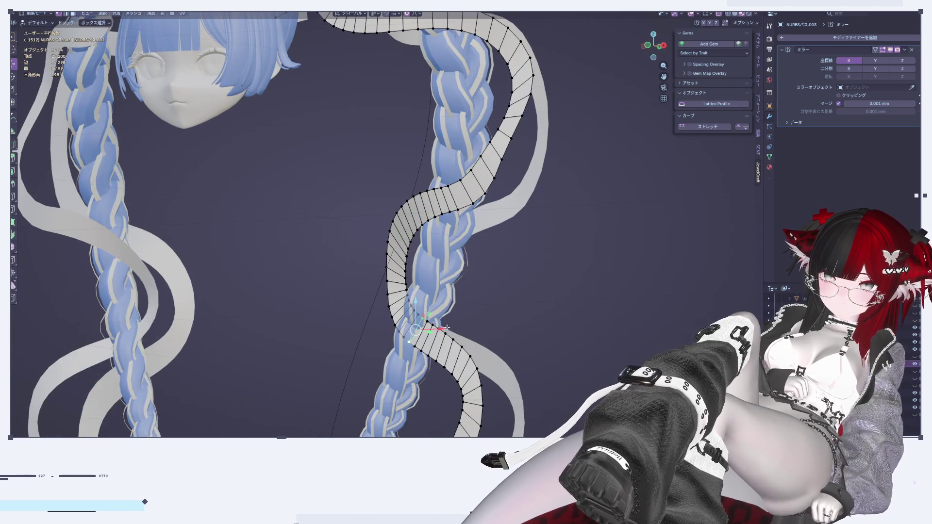
pyautogui.moveTo(440, 330); pyautogui.dragTo(413, 331)
pyautogui.moveTo(413, 331); pyautogui.dragTo(453, 329, button='middle')
pyautogui.moveTo(439, 321); pyautogui.dragTo(415, 325)
pyautogui.moveTo(414, 325)
pyautogui.mouseDown(button='middle')
pyautogui.moveTo(445, 329)
pyautogui.moveTo(405, 322)
pyautogui.mouseUp(button='middle')
pyautogui.moveTo(413, 317); pyautogui.dragTo(410, 319)
pyautogui.moveTo(409, 318); pyautogui.dragTo(565, 324, button='middle')
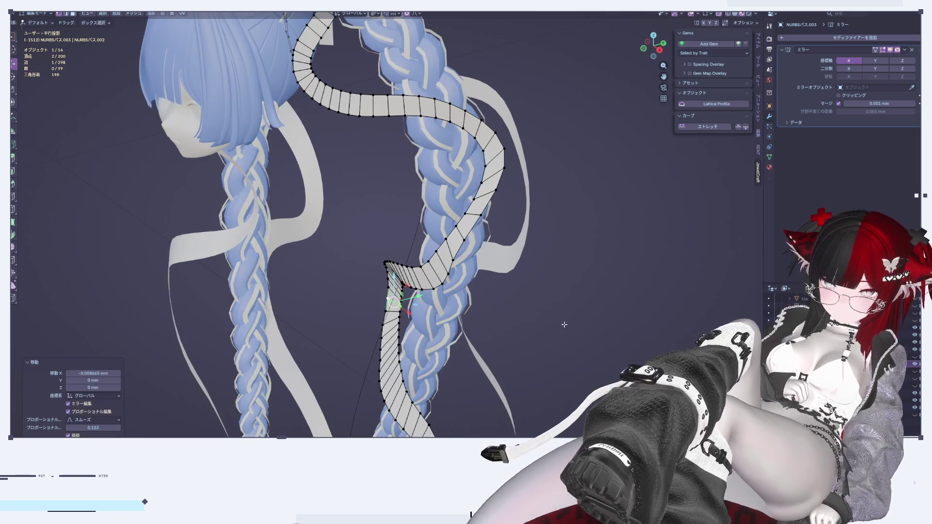
# Step: Twist the ribbon section −44.1° around Z so it coils tighter
pyautogui.press('r')
pyautogui.press('z')
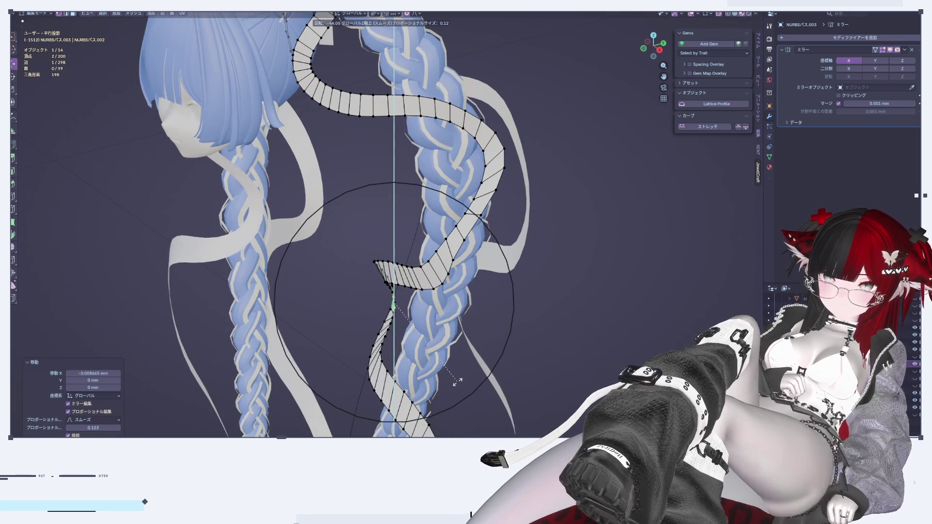
pyautogui.click(458, 383)
pyautogui.moveTo(458, 382)
pyautogui.mouseDown(button='middle')
pyautogui.moveTo(532, 397)
pyautogui.moveTo(591, 100)
pyautogui.mouseUp(button='middle')
pyautogui.moveTo(660, 49); pyautogui.dragTo(577, 216)
pyautogui.scroll(-5, 577, 217)
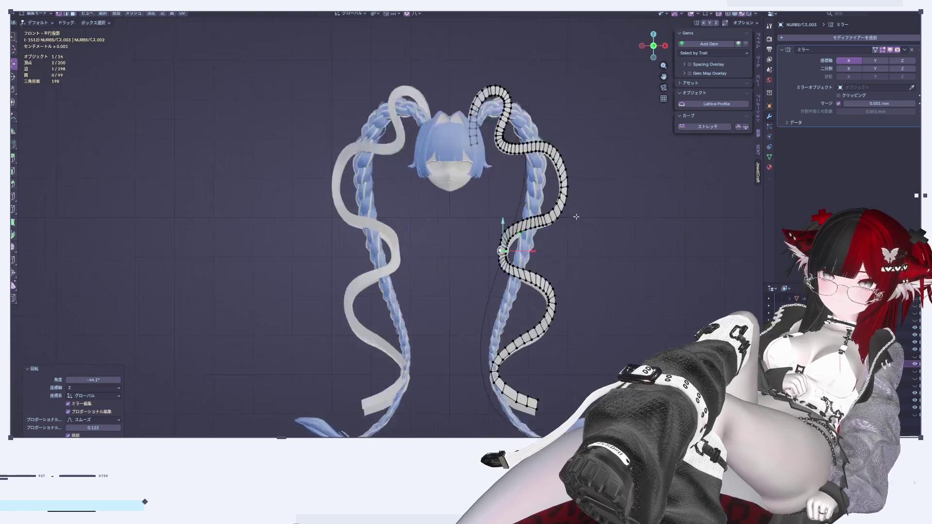
# Step: Select the right ribbon strip and relax its edge loops with LoopTools Relax
pyautogui.scroll(6, 558, 218)
pyautogui.press('l')
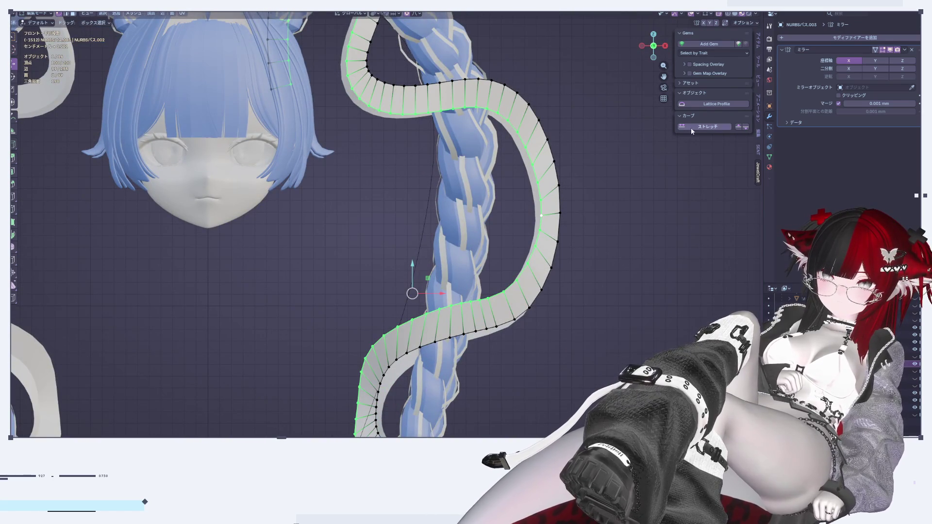
pyautogui.click(757, 135)
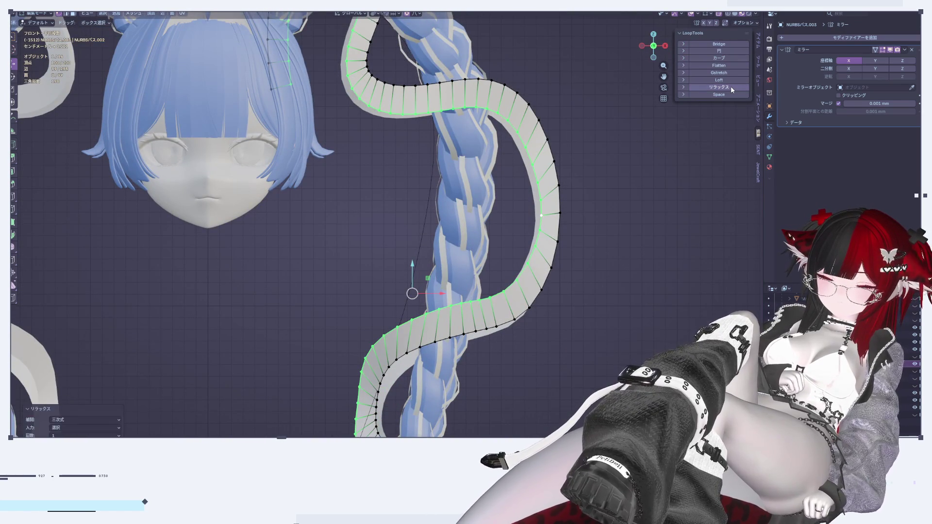
pyautogui.keyDown('alt'); pyautogui.click(555, 260); pyautogui.keyUp('alt')
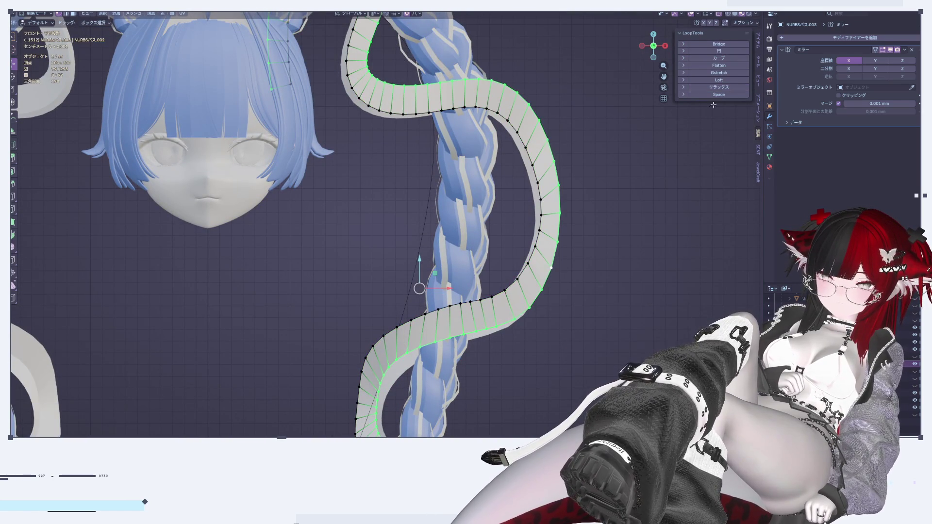
pyautogui.scroll(-5, 578, 287)
pyautogui.moveTo(578, 287)
pyautogui.keyDown('shift'); pyautogui.mouseDown(button='middle')
pyautogui.moveTo(645, 276)
pyautogui.moveTo(641, 225)
pyautogui.mouseUp(button='middle'); pyautogui.keyUp('shift')
pyautogui.click(641, 225)
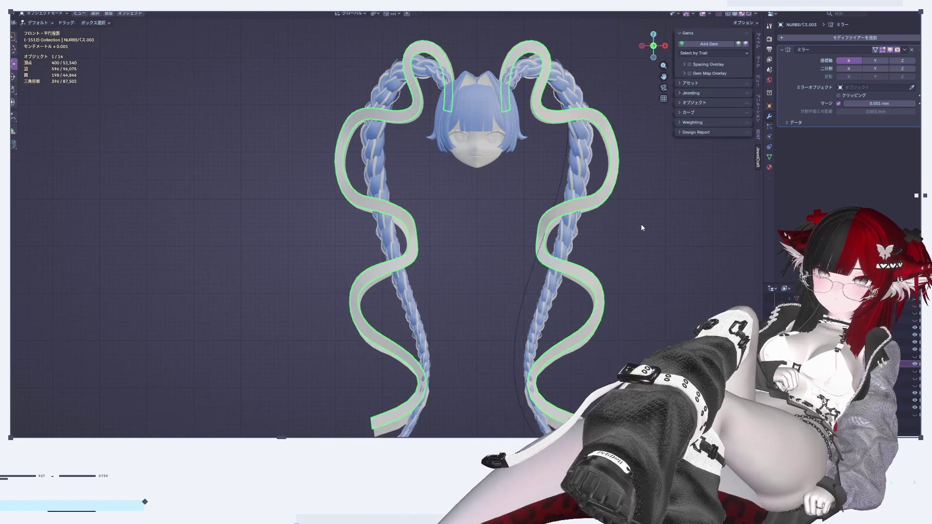
# Step: Smooth the bend where the ribbon loops around the braid with a free proportional move
pyautogui.scroll(8, 625, 240)
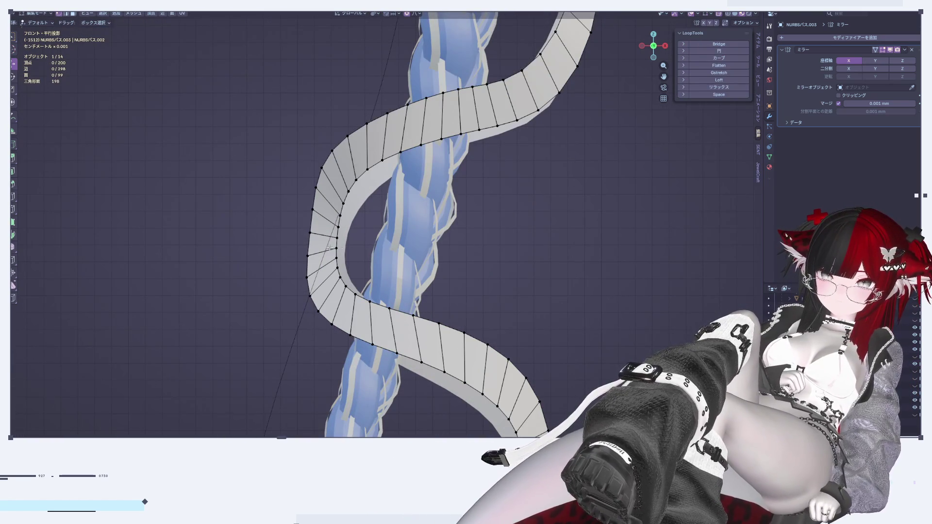
pyautogui.press('g')
pyautogui.press('x')
pyautogui.press('Escape')
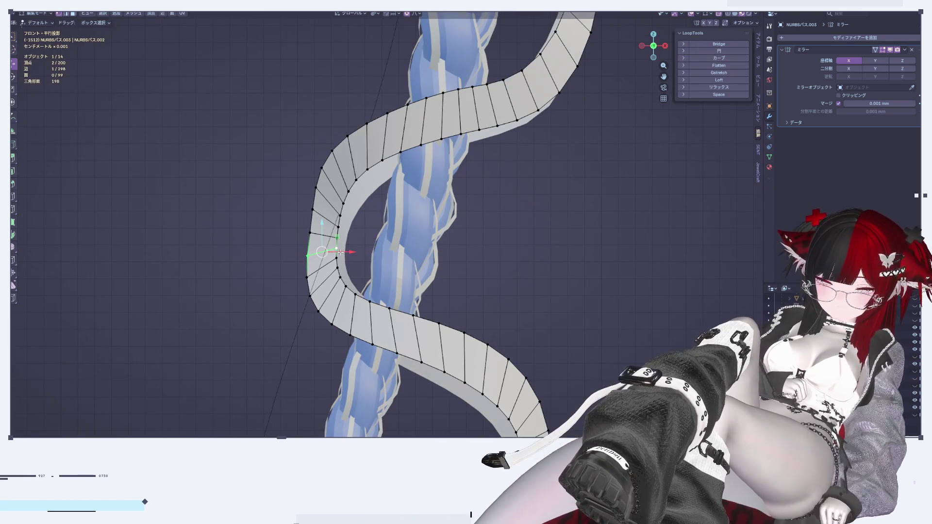
pyautogui.press('g')
pyautogui.scroll(5, 341, 252)
pyautogui.scroll(2, 333, 251)
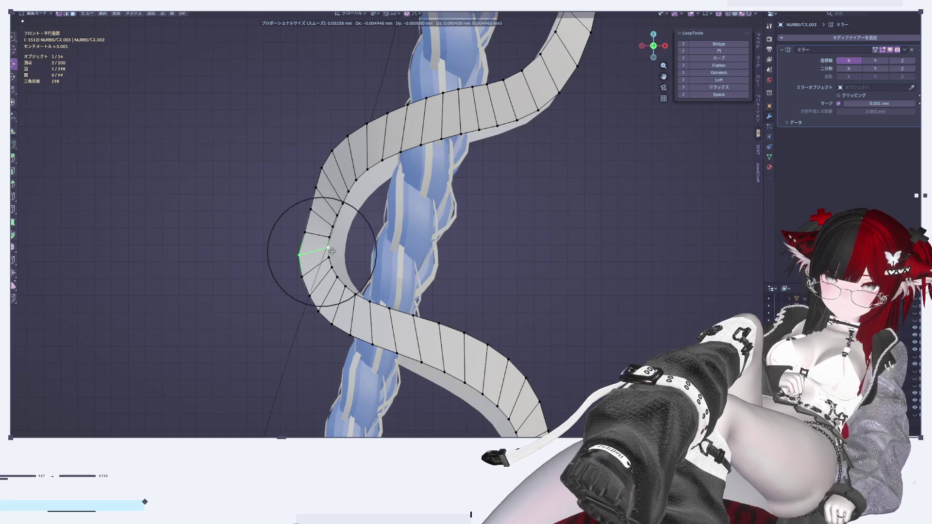
pyautogui.scroll(-2, 332, 252)
pyautogui.click(330, 252)
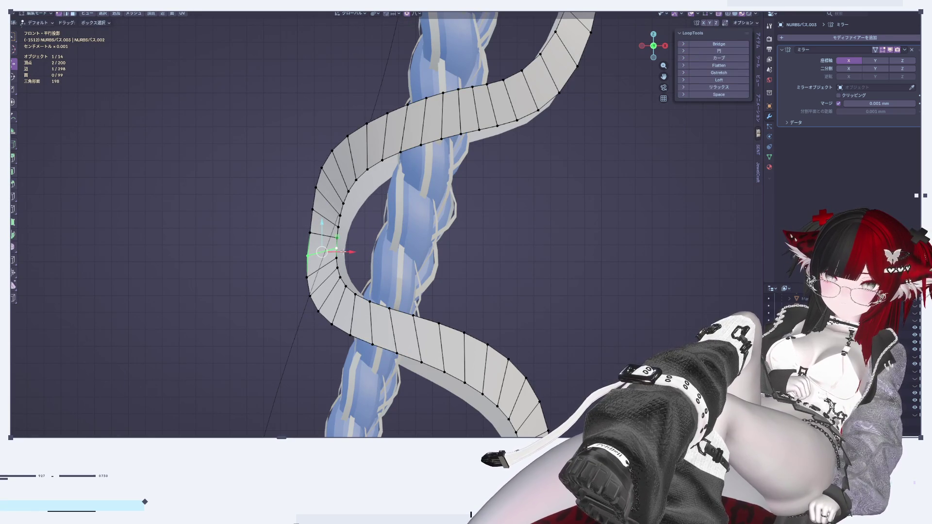
# Step: Return to Object Mode and view the coiled ribbons from an angle
pyautogui.press('g')
pyautogui.press('x')
pyautogui.press('Escape')
pyautogui.press('Tab')
pyautogui.scroll(-5, 574, 248)
pyautogui.moveTo(574, 248)
pyautogui.mouseDown(button='middle')
pyautogui.moveTo(488, 277)
pyautogui.moveTo(516, 310)
pyautogui.moveTo(494, 319)
pyautogui.moveTo(489, 252)
pyautogui.moveTo(672, 71)
pyautogui.mouseUp(button='middle')
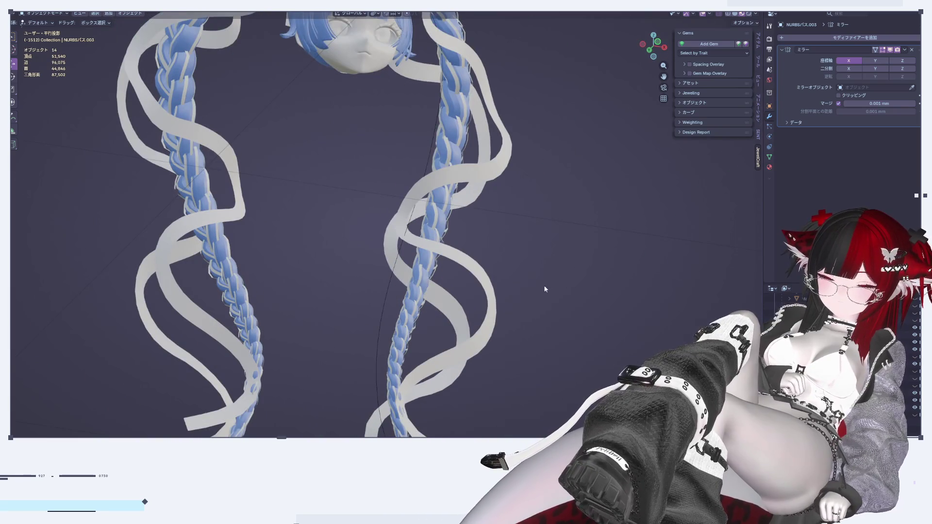
# Step: Select the ribbon's lower edge in Edit Mode and slide it along Y with proportional falloff
pyautogui.moveTo(545, 289); pyautogui.dragTo(575, 237, button='middle')
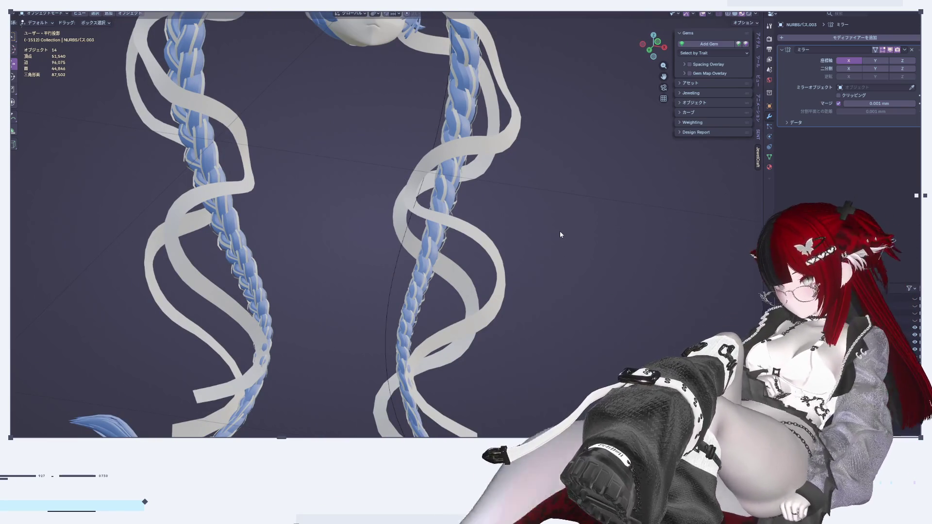
pyautogui.moveTo(629, 229)
pyautogui.mouseDown(button='middle')
pyautogui.moveTo(520, 284)
pyautogui.moveTo(514, 249)
pyautogui.moveTo(557, 227)
pyautogui.moveTo(589, 258)
pyautogui.moveTo(572, 284)
pyautogui.moveTo(642, 220)
pyautogui.moveTo(628, 253)
pyautogui.moveTo(576, 308)
pyautogui.moveTo(482, 334)
pyautogui.moveTo(453, 321)
pyautogui.moveTo(454, 333)
pyautogui.moveTo(512, 332)
pyautogui.moveTo(521, 317)
pyautogui.moveTo(583, 340)
pyautogui.moveTo(486, 342)
pyautogui.moveTo(516, 345)
pyautogui.mouseUp(button='middle')
pyautogui.press('Tab')
pyautogui.click(456, 323)
pyautogui.press('g')
pyautogui.press('y')
pyautogui.click(452, 324)
pyautogui.click(563, 328)
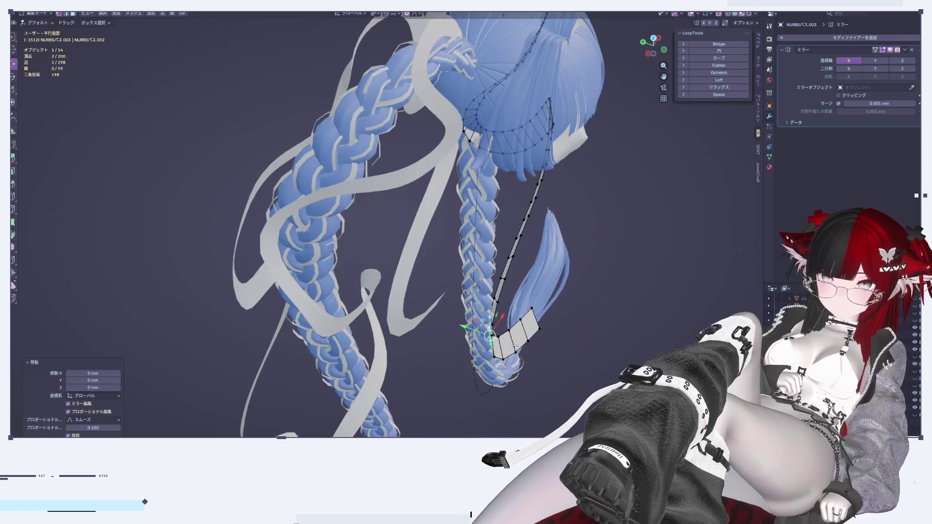
# Step: Shift the selected ribbon strip along Y, then hide that part
pyautogui.press('g')
pyautogui.press('y')
pyautogui.click(475, 330)
pyautogui.scroll(2, 383, 224)
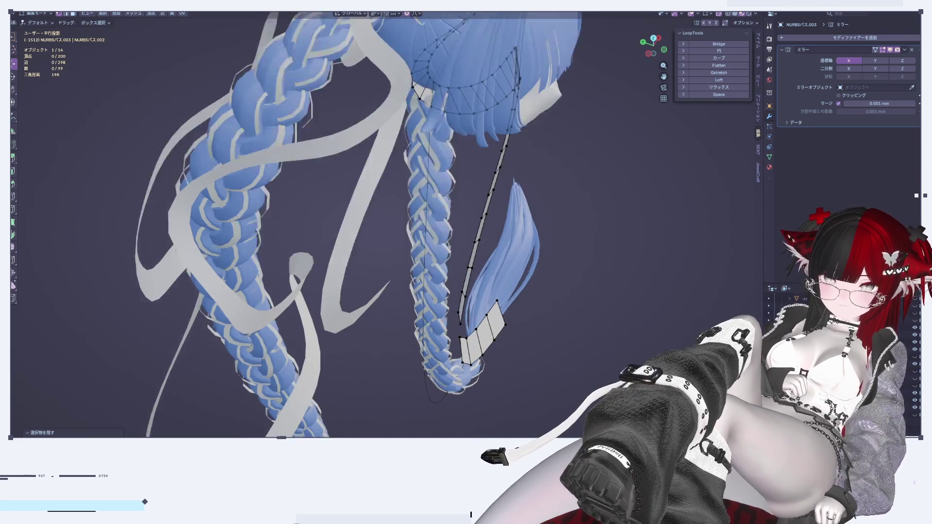
pyautogui.press('h')
# Step: Rotate the ribbon end vertices about -72.6° around Z so they curl around the braid tip
pyautogui.press('r')
pyautogui.press('z')
pyautogui.scroll(3, 486, 345)
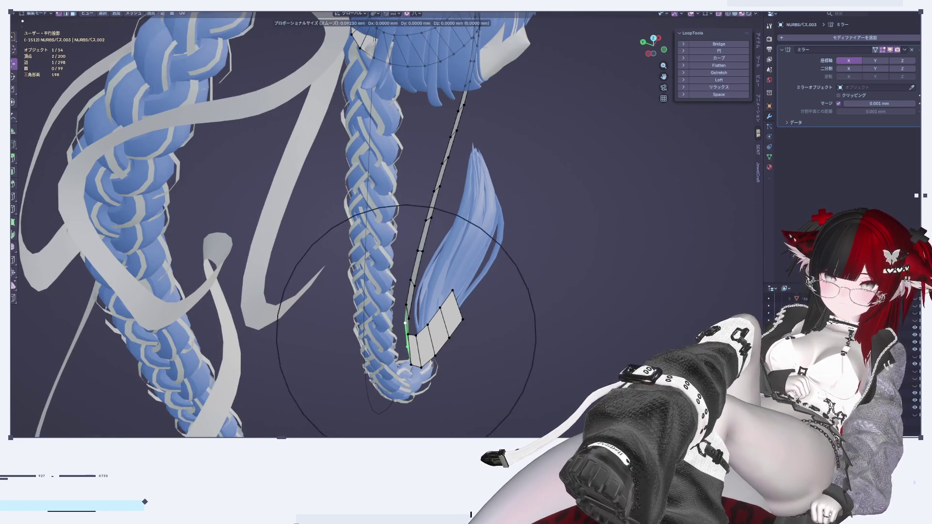
pyautogui.press('Escape')
pyautogui.moveTo(485, 345); pyautogui.dragTo(583, 350, button='middle')
pyautogui.press('r')
pyautogui.press('z')
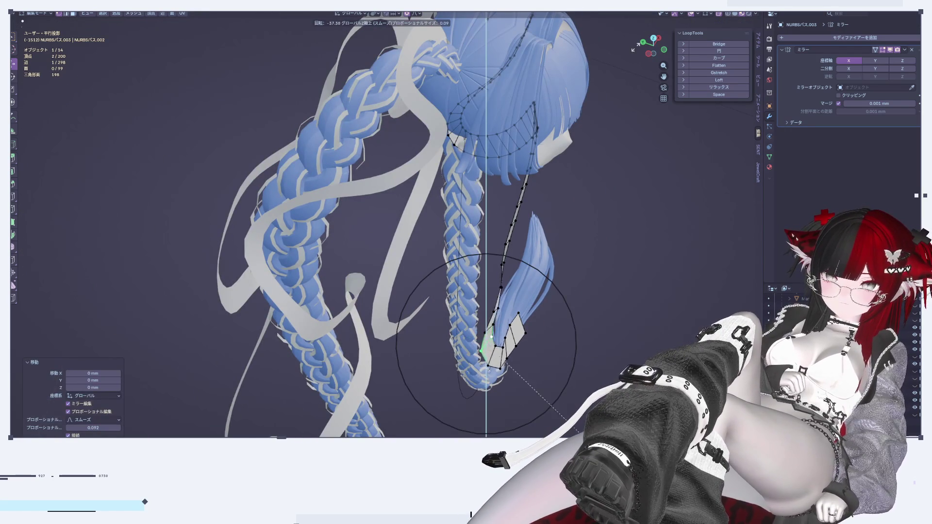
pyautogui.click(577, 335)
pyautogui.moveTo(577, 335); pyautogui.dragTo(493, 298, button='middle')
pyautogui.scroll(-1, 493, 298)
# Step: Cancel an X-axis move, then leave and re-enter Edit Mode on the ribbon
pyautogui.press('g')
pyautogui.press('x')
pyautogui.press('Escape')
pyautogui.press('Tab')
pyautogui.scroll(-3, 565, 293)
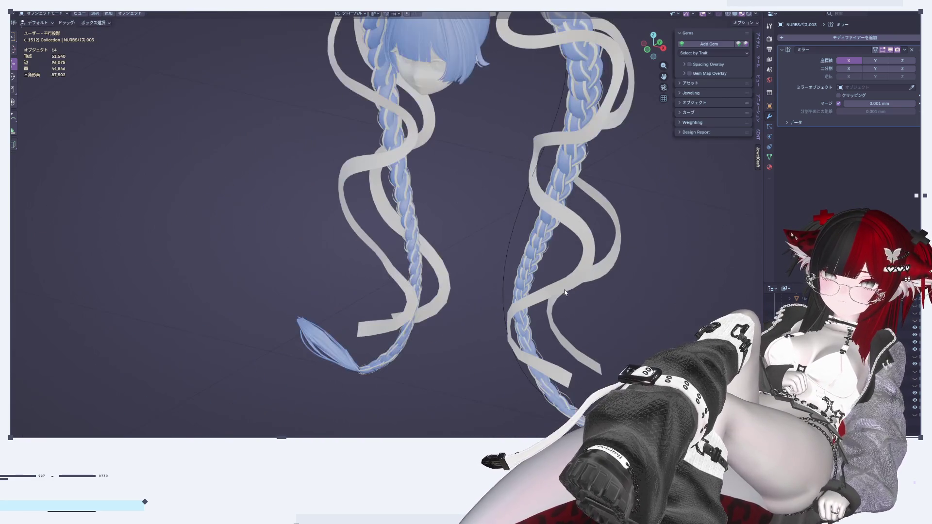
pyautogui.scroll(5, 589, 197)
pyautogui.press('Tab')
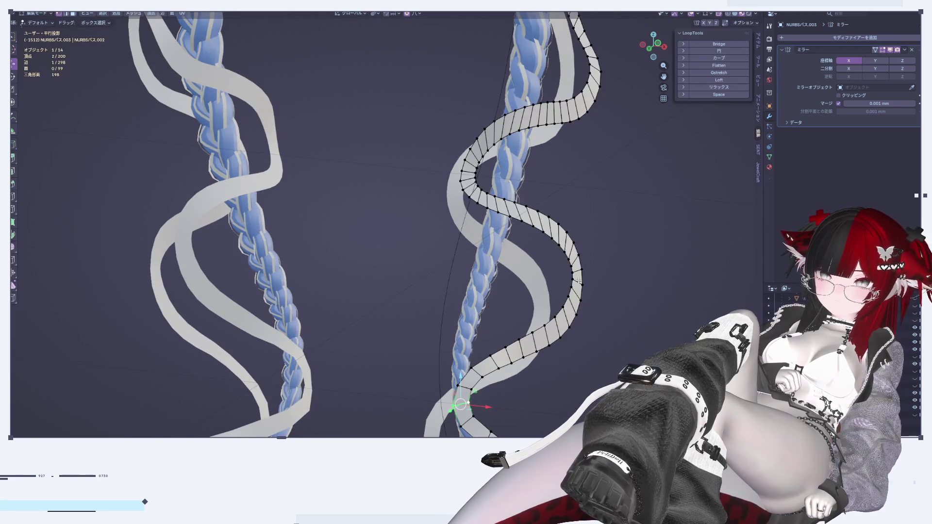
# Step: Smooth one ribbon edge loop with LoopTools Relax and return to Object Mode
pyautogui.keyDown('alt'); pyautogui.click(574, 276); pyautogui.keyUp('alt')
pyautogui.click(710, 87)
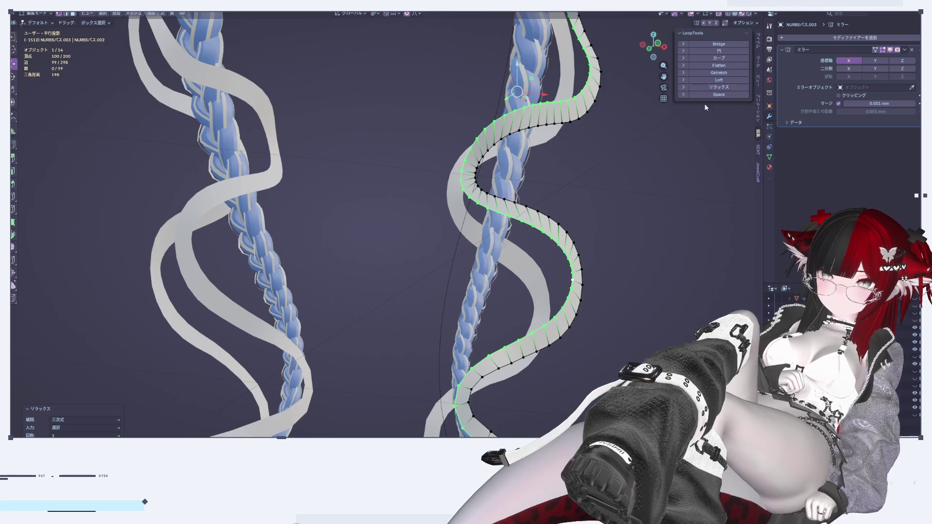
pyautogui.keyDown('alt'); pyautogui.click(575, 321); pyautogui.keyUp('alt')
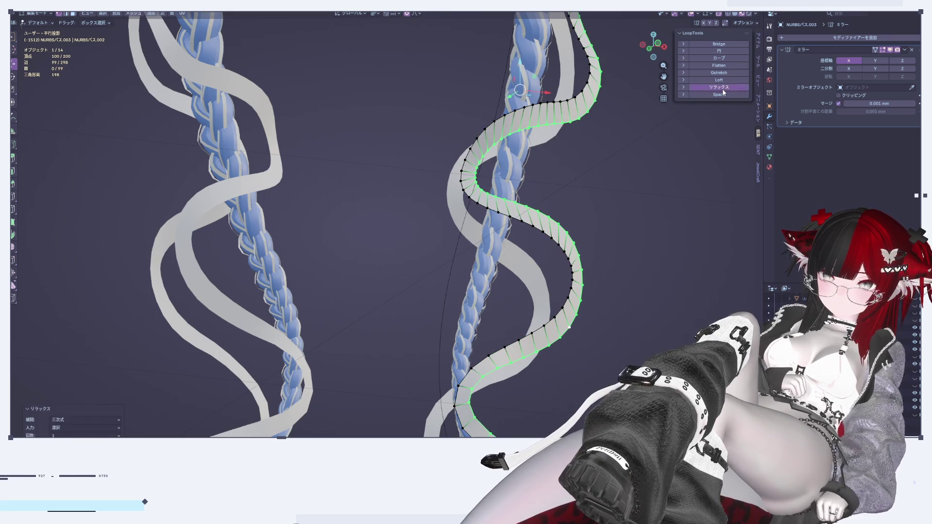
pyautogui.press('Tab')
pyautogui.scroll(-5, 636, 268)
pyautogui.moveTo(635, 267)
pyautogui.mouseDown(button='middle')
pyautogui.moveTo(529, 291)
pyautogui.moveTo(544, 293)
pyautogui.mouseUp(button='middle')
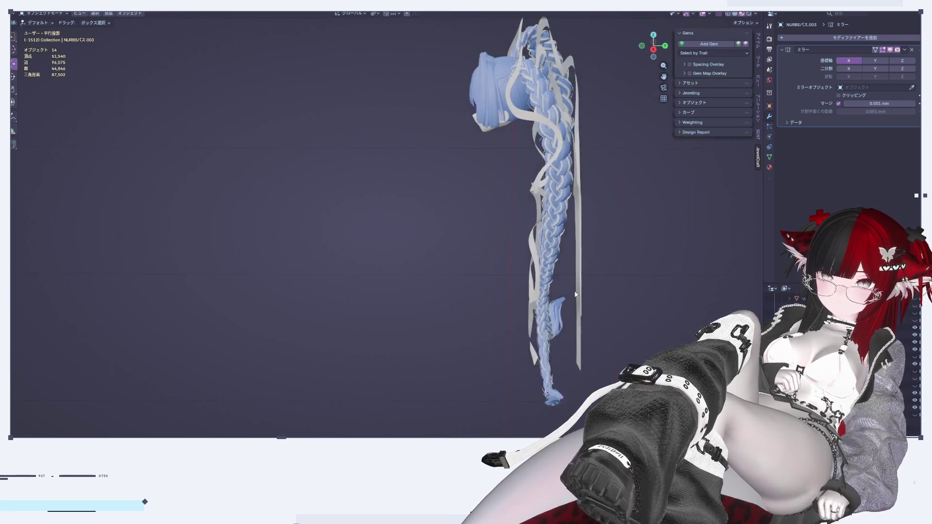
pyautogui.scroll(4, 556, 295)
pyautogui.moveTo(653, 46); pyautogui.dragTo(569, 177)
pyautogui.scroll(5, 499, 296)
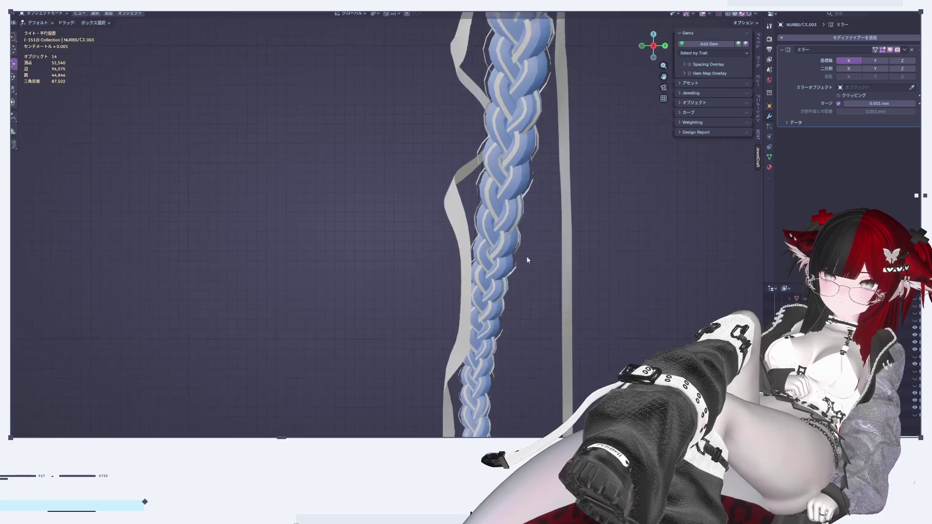
# Step: Bend the grey ribbon toward the braid by moving a vertex along Y with falloff
pyautogui.click(479, 273)
pyautogui.press('Tab')
pyautogui.scroll(3, 478, 284)
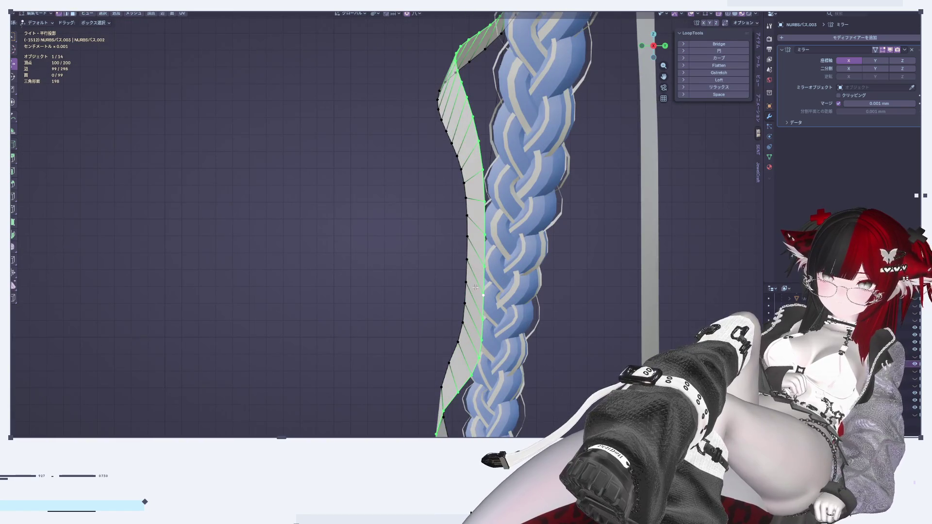
pyautogui.press('g')
pyautogui.press('y')
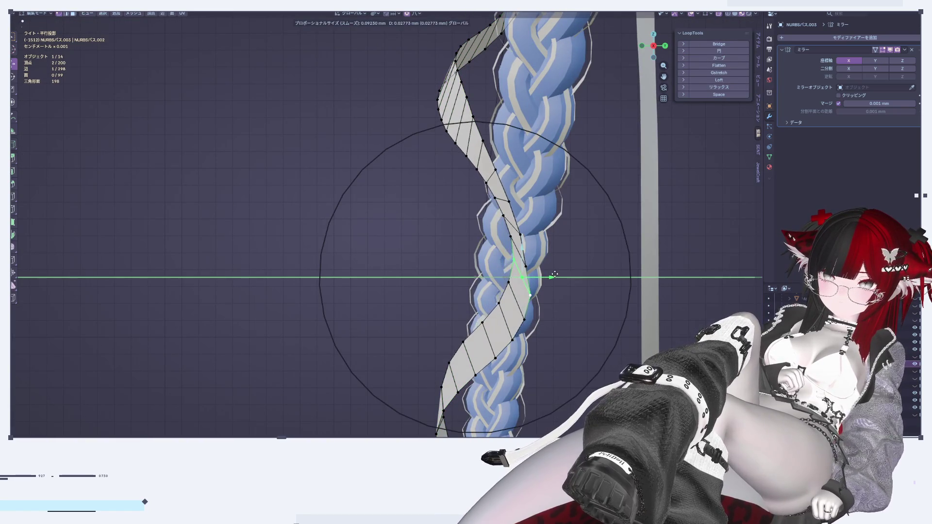
pyautogui.click(549, 296)
pyautogui.moveTo(549, 296)
pyautogui.mouseDown(button='middle')
pyautogui.moveTo(576, 339)
pyautogui.moveTo(556, 344)
pyautogui.mouseUp(button='middle')
# Step: Try a 101° Z rotation of the ribbon end, undo the kink, and return to Object Mode
pyautogui.press('r')
pyautogui.press('z')
pyautogui.click(637, 86)
pyautogui.moveTo(637, 87); pyautogui.dragTo(581, 222, button='middle')
pyautogui.scroll(-5, 589, 223)
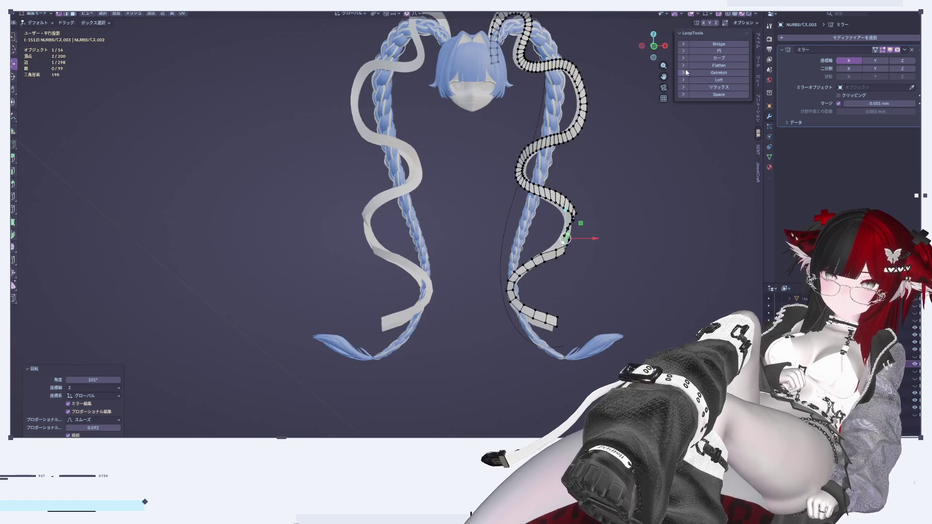
pyautogui.scroll(2, 596, 196)
pyautogui.scroll(3, 601, 240)
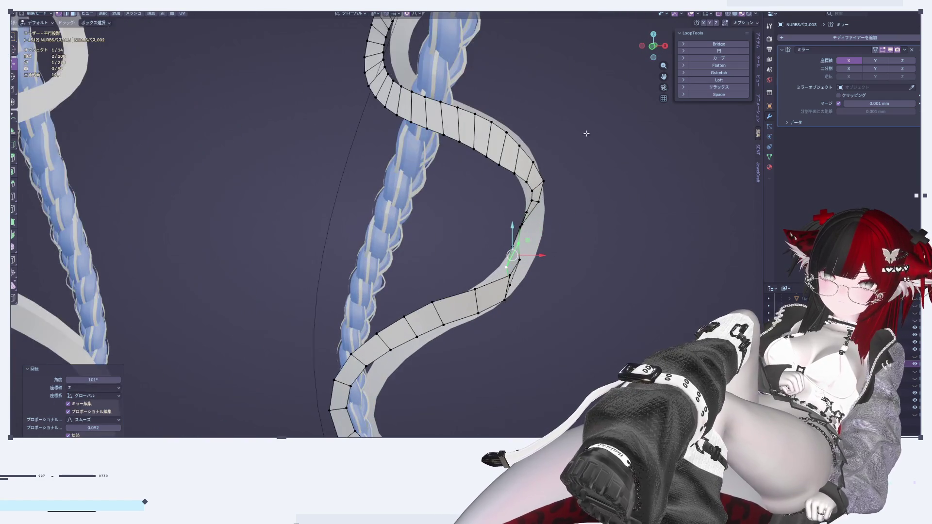
pyautogui.hotkey('ctrl', 'z')
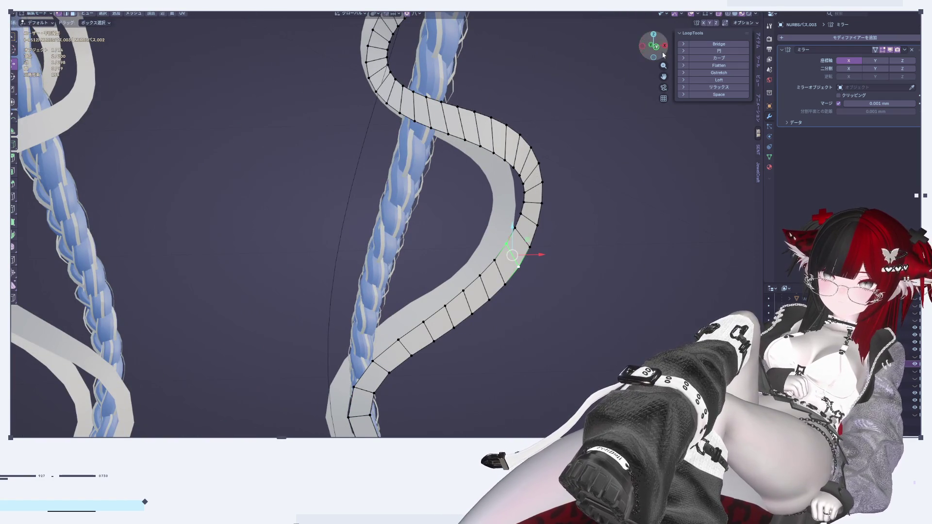
pyautogui.moveTo(655, 56)
pyautogui.mouseDown()
pyautogui.moveTo(645, 47)
pyautogui.moveTo(548, 233)
pyautogui.mouseUp()
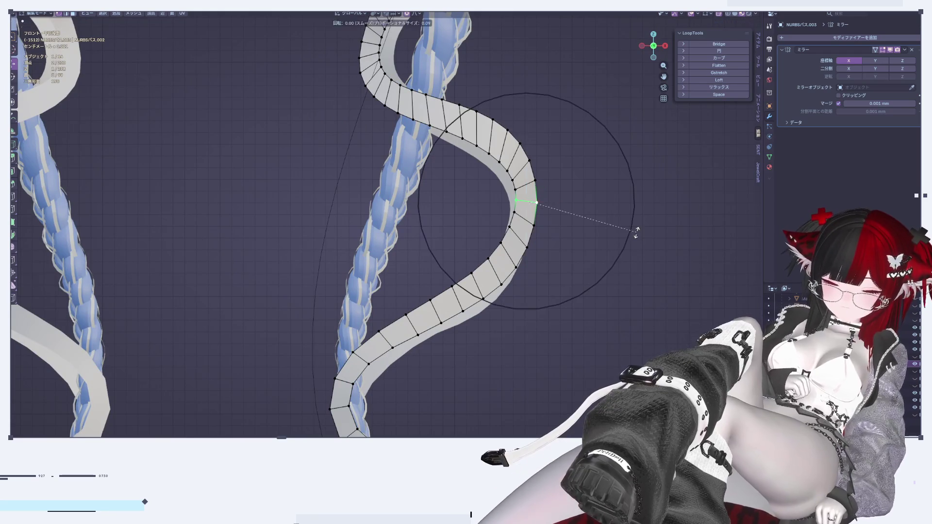
pyautogui.press('Escape')
pyautogui.press('Tab')
pyautogui.scroll(-5, 568, 294)
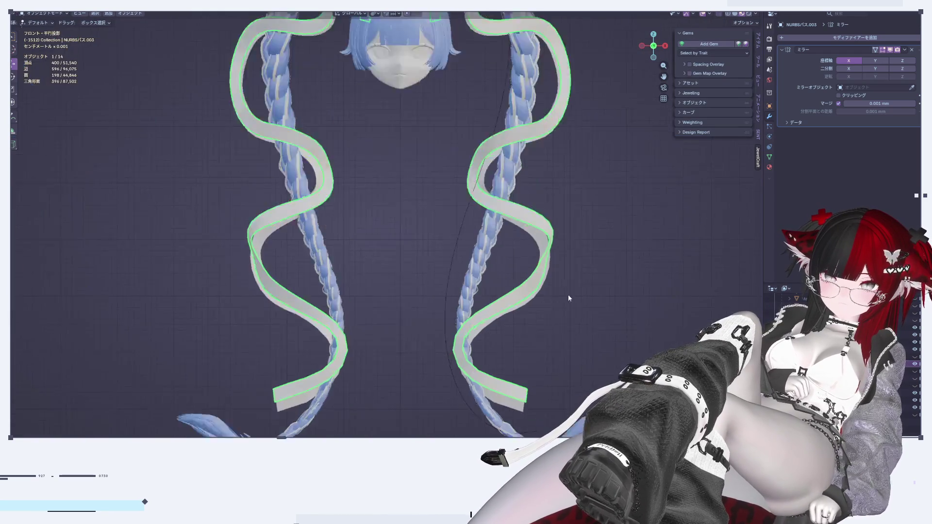
# Step: Inspect the ribbon in Edit Mode from front, back and right views
pyautogui.moveTo(630, 272)
pyautogui.mouseDown(button='middle')
pyautogui.moveTo(587, 273)
pyautogui.moveTo(558, 304)
pyautogui.moveTo(615, 276)
pyautogui.moveTo(590, 251)
pyautogui.mouseUp(button='middle')
pyautogui.moveTo(573, 307)
pyautogui.mouseDown(button='middle')
pyautogui.moveTo(551, 323)
pyautogui.moveTo(645, 303)
pyautogui.moveTo(554, 306)
pyautogui.moveTo(579, 152)
pyautogui.mouseUp(button='middle')
pyautogui.press('Tab')
pyautogui.scroll(3, 566, 311)
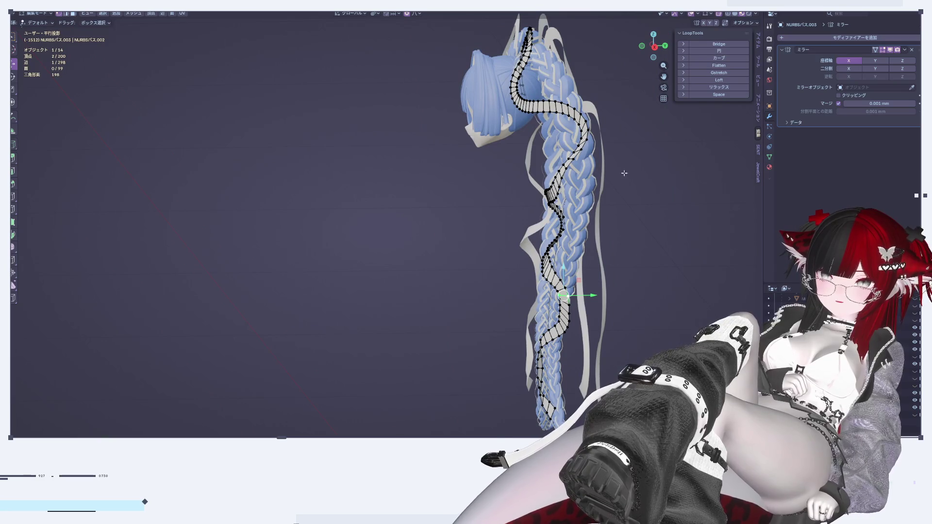
pyautogui.moveTo(594, 201)
pyautogui.mouseDown(button='middle')
pyautogui.moveTo(603, 152)
pyautogui.moveTo(576, 134)
pyautogui.mouseUp(button='middle')
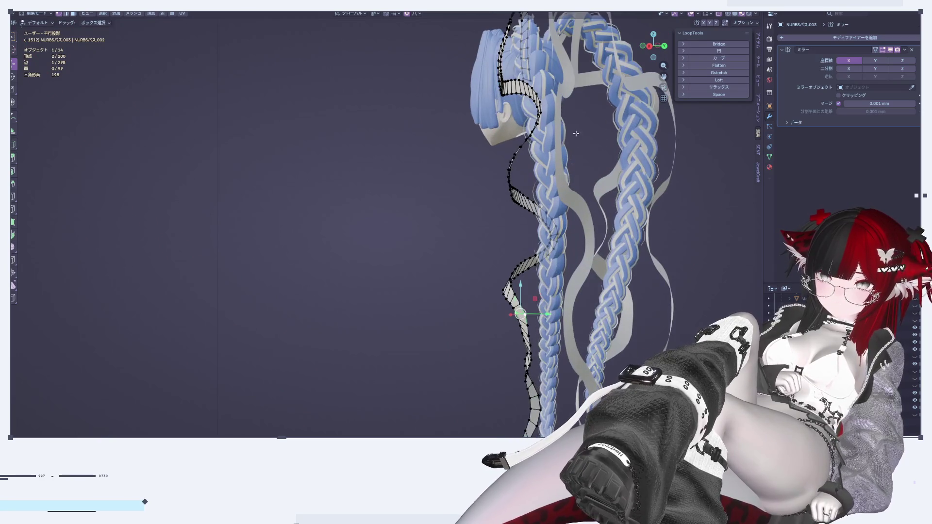
pyautogui.moveTo(547, 204); pyautogui.dragTo(552, 220, button='middle')
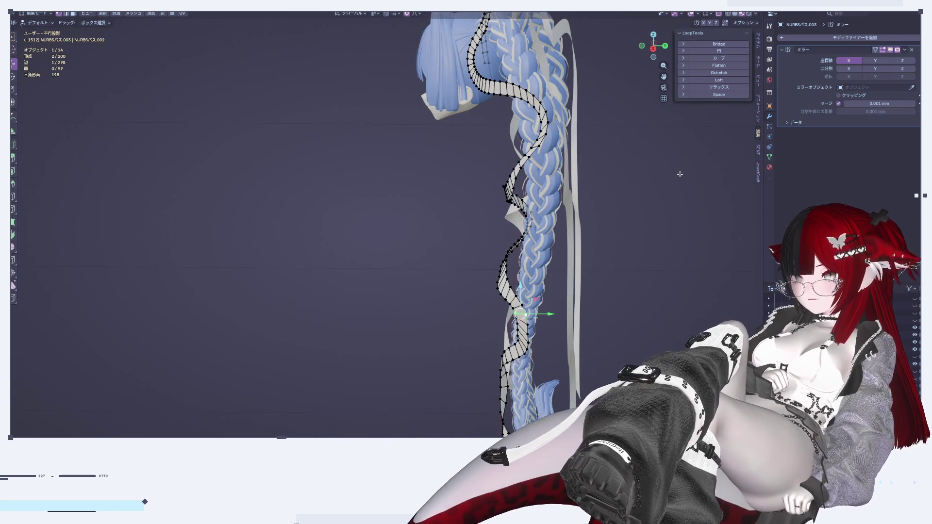
pyautogui.click(665, 47)
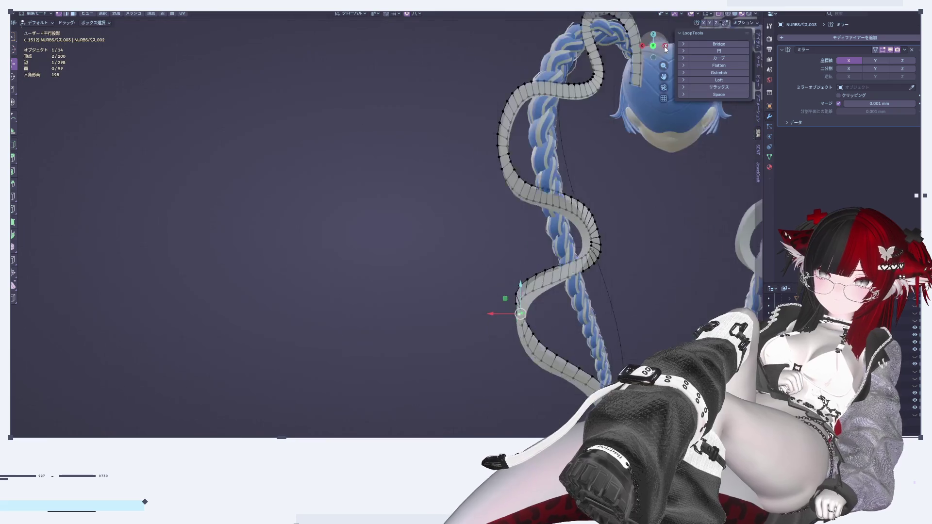
pyautogui.scroll(3, 632, 190)
pyautogui.moveTo(614, 208)
pyautogui.mouseDown(button='middle')
pyautogui.moveTo(558, 254)
pyautogui.moveTo(507, 236)
pyautogui.moveTo(476, 250)
pyautogui.moveTo(535, 268)
pyautogui.moveTo(511, 258)
pyautogui.mouseUp(button='middle')
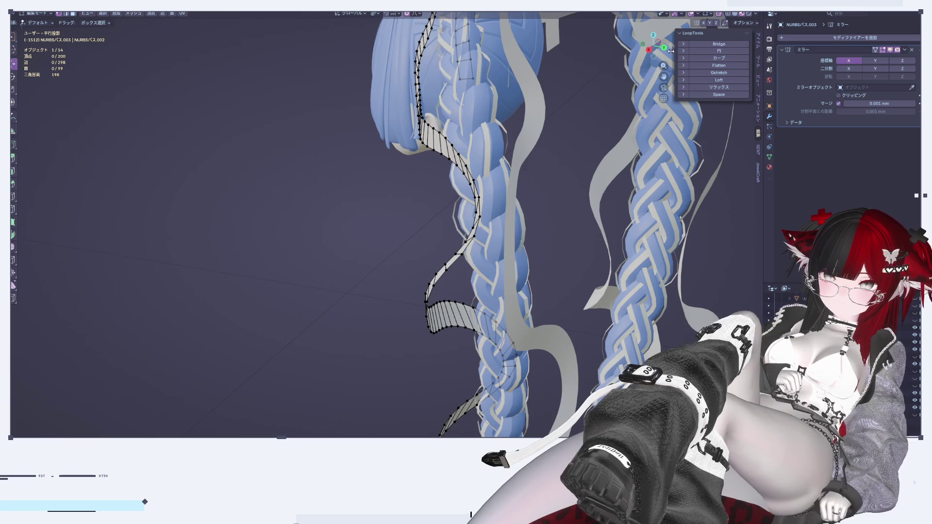
pyautogui.click(664, 49)
pyautogui.click(642, 46)
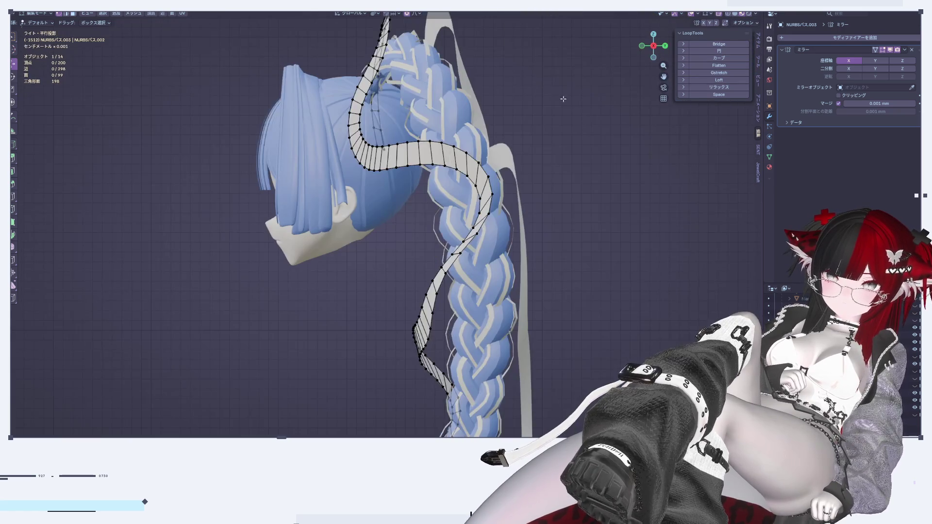
pyautogui.press('Tab')
pyautogui.press('Tab')
# Step: Move the ribbon vertices near the head along Y with proportional falloff
pyautogui.moveTo(556, 266)
pyautogui.mouseDown(button='middle')
pyautogui.moveTo(454, 244)
pyautogui.moveTo(630, 245)
pyautogui.moveTo(624, 223)
pyautogui.moveTo(603, 218)
pyautogui.moveTo(602, 257)
pyautogui.moveTo(585, 221)
pyautogui.moveTo(546, 258)
pyautogui.moveTo(558, 209)
pyautogui.moveTo(573, 233)
pyautogui.mouseUp(button='middle')
pyautogui.keyDown('shift'); pyautogui.click(583, 208); pyautogui.keyUp('shift')
pyautogui.press('g')
pyautogui.press('y')
pyautogui.click(543, 201)
# Step: Rotate the upper ribbon section about -43.8° around X and return to Object Mode
pyautogui.press('r')
pyautogui.press('z')
pyautogui.press('Escape')
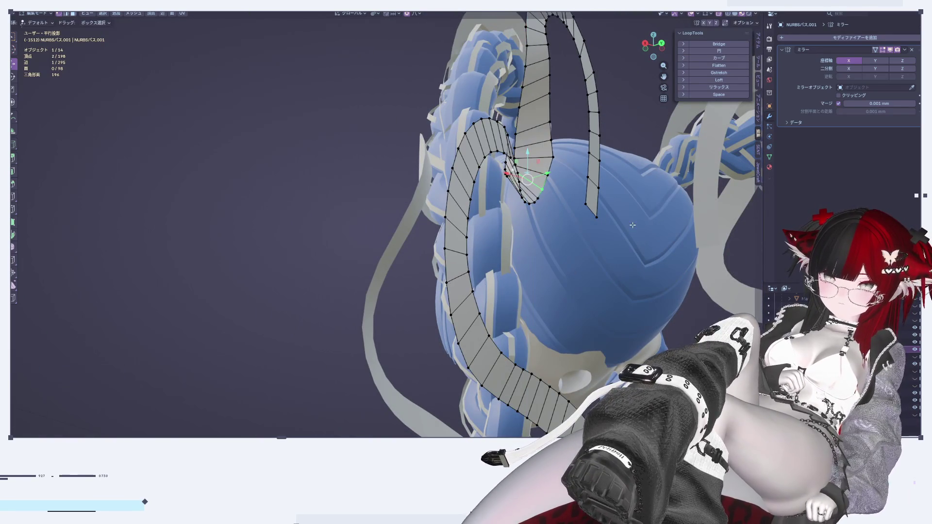
pyautogui.press('r')
pyautogui.press('x')
pyautogui.click(602, 342)
pyautogui.press('Tab')
pyautogui.moveTo(602, 342)
pyautogui.mouseDown(button='middle')
pyautogui.moveTo(577, 307)
pyautogui.moveTo(511, 325)
pyautogui.moveTo(558, 352)
pyautogui.moveTo(621, 316)
pyautogui.moveTo(653, 160)
pyautogui.mouseUp(button='middle')
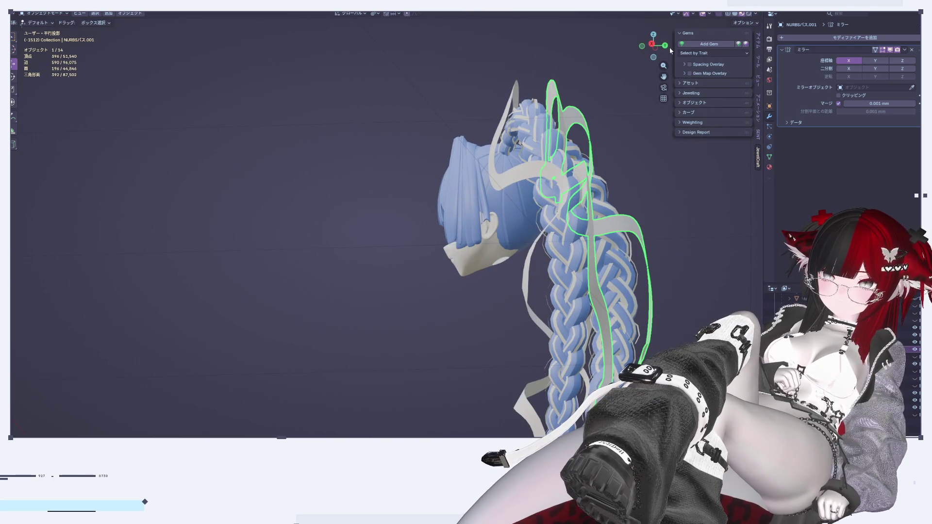
# Step: Deselect the ribbon and check the result from back, left and front views
pyautogui.click(670, 50)
pyautogui.click(666, 46)
pyautogui.click(666, 46)
pyautogui.click(666, 47)
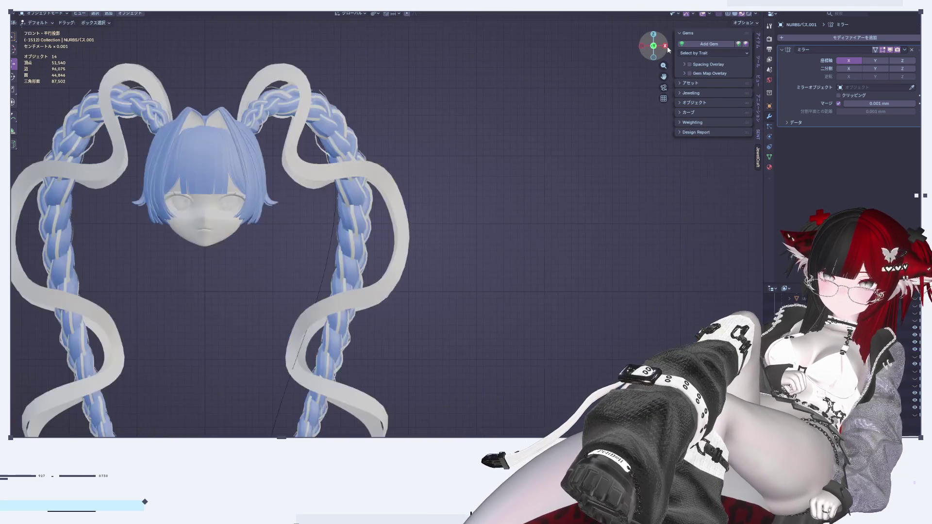
# Step: Push the ribbon's upper loop near the head along Y from the right side view
pyautogui.click(667, 47)
pyautogui.scroll(6, 494, 235)
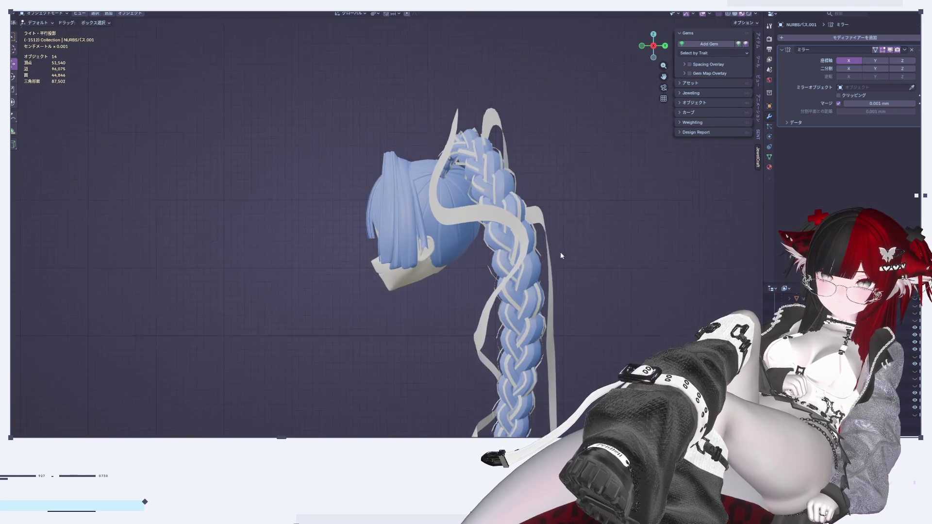
pyautogui.click(456, 153)
pyautogui.press('Tab')
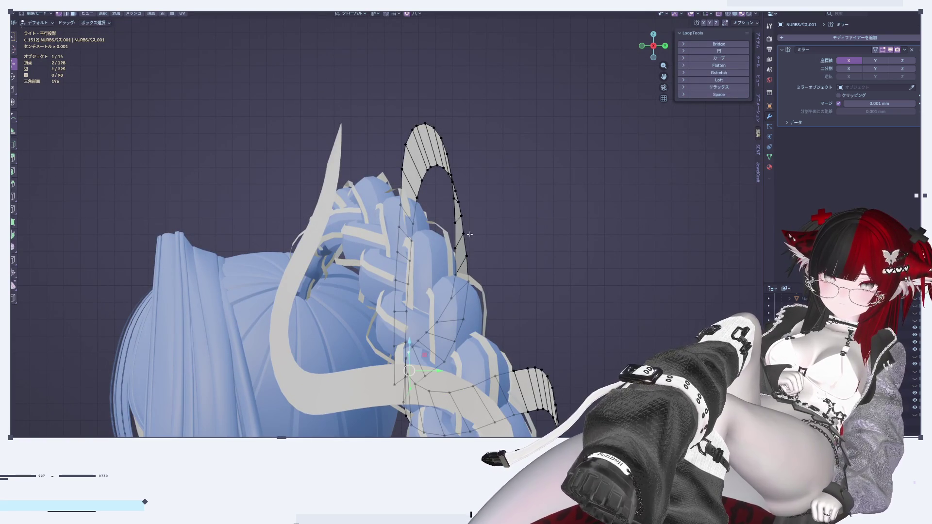
pyautogui.moveTo(484, 216); pyautogui.dragTo(500, 231)
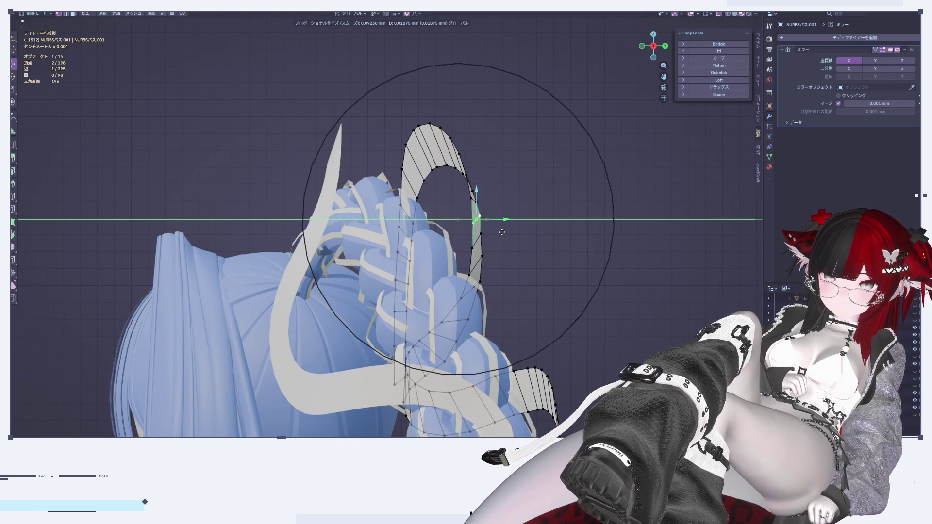
pyautogui.click(501, 232)
pyautogui.press('Tab')
pyautogui.scroll(-5, 496, 253)
pyautogui.moveTo(496, 253); pyautogui.dragTo(466, 300, button='middle')
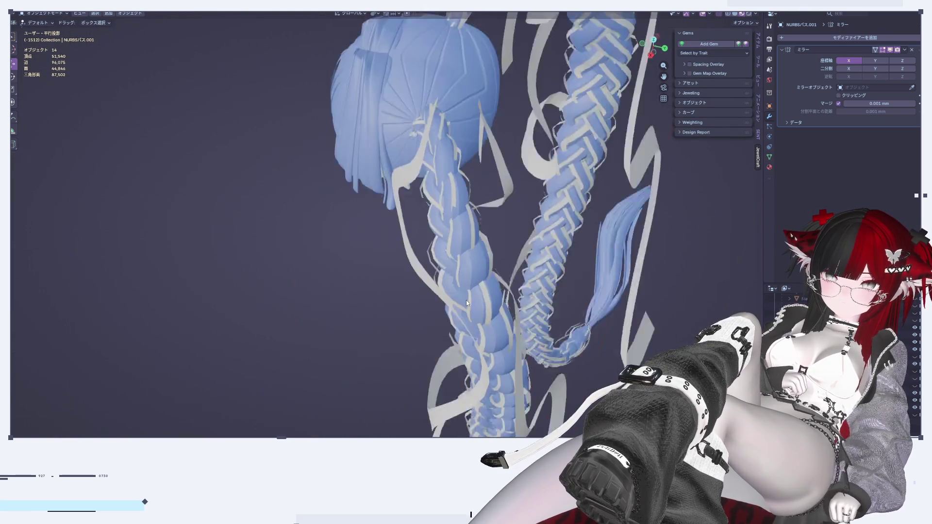
pyautogui.scroll(6, 466, 300)
# Step: Add two more ribbon faces and slide the selection along the braid and arch
pyautogui.press('Tab')
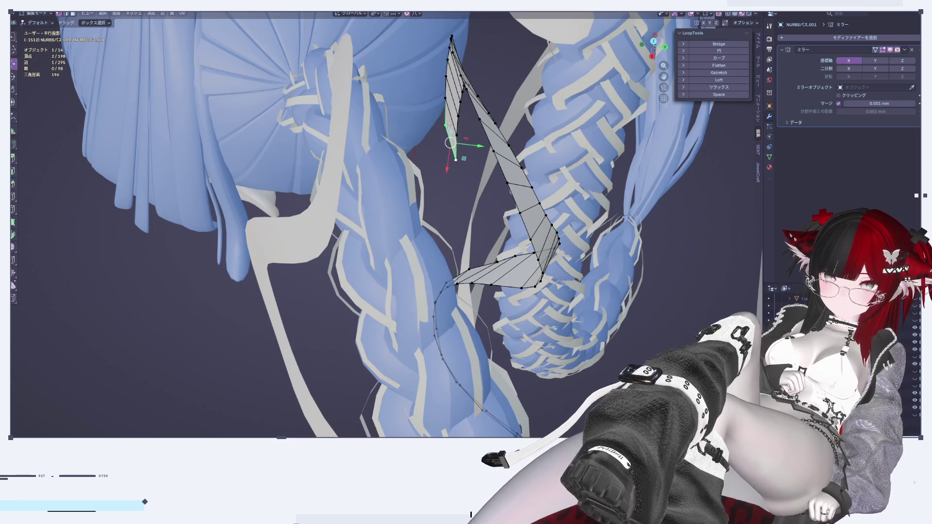
pyautogui.moveTo(510, 167)
pyautogui.mouseDown(button='middle')
pyautogui.moveTo(437, 177)
pyautogui.moveTo(402, 120)
pyautogui.moveTo(427, 223)
pyautogui.moveTo(437, 186)
pyautogui.mouseUp(button='middle')
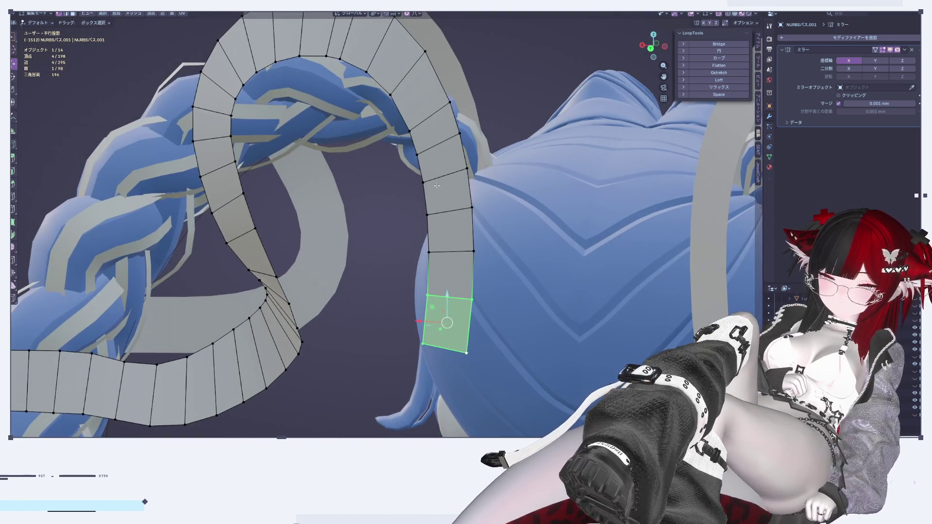
pyautogui.keyDown('shift'); pyautogui.moveTo(499, 294); pyautogui.dragTo(500, 293); pyautogui.keyUp('shift')
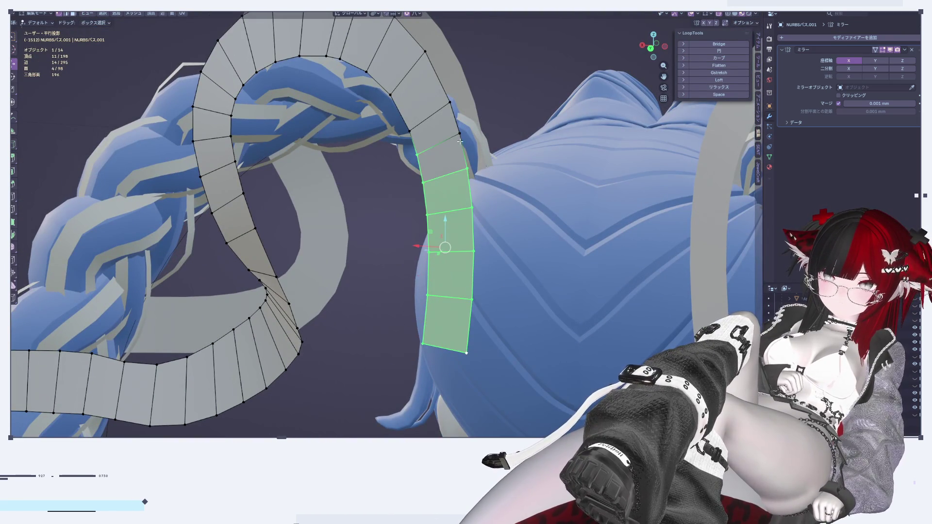
pyautogui.moveTo(456, 169); pyautogui.dragTo(390, 233, button='middle')
pyautogui.moveTo(410, 243); pyautogui.dragTo(533, 258)
pyautogui.moveTo(533, 259)
pyautogui.mouseDown(button='middle')
pyautogui.moveTo(539, 232)
pyautogui.moveTo(556, 260)
pyautogui.mouseUp(button='middle')
pyautogui.moveTo(542, 248); pyautogui.dragTo(551, 337)
# Step: Rotate an arch vertex 25.7° around Z
pyautogui.click(575, 253)
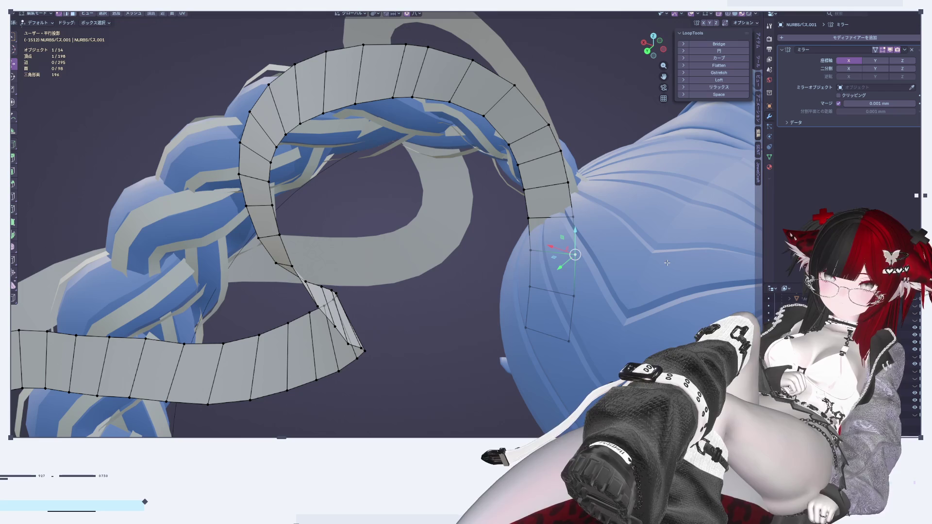
pyautogui.press('r')
pyautogui.press('z')
pyautogui.click(570, 279)
pyautogui.moveTo(569, 279); pyautogui.dragTo(541, 272, button='middle')
# Step: Extend to a whole ribbon face, move it, rotate it -28.8°, and nudge it along Y
pyautogui.click(557, 310)
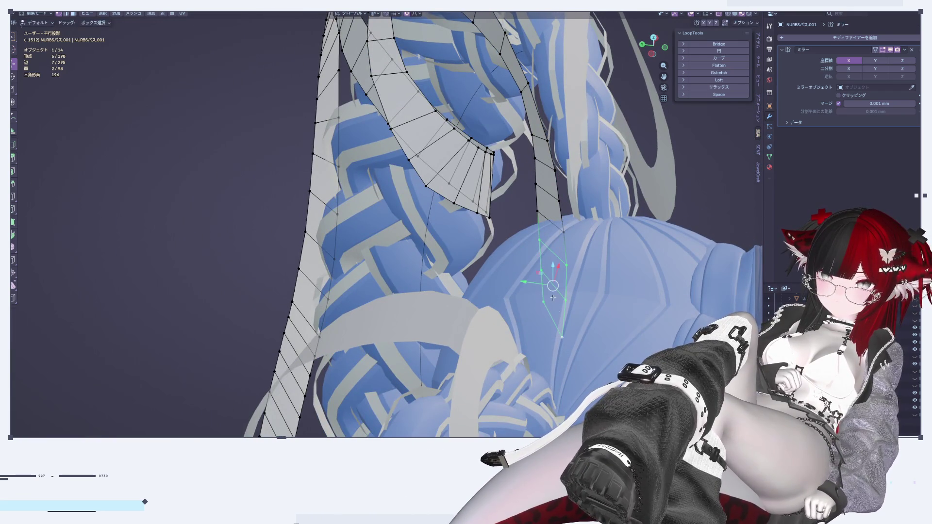
pyautogui.press('g')
pyautogui.click(661, 319)
pyautogui.press('r')
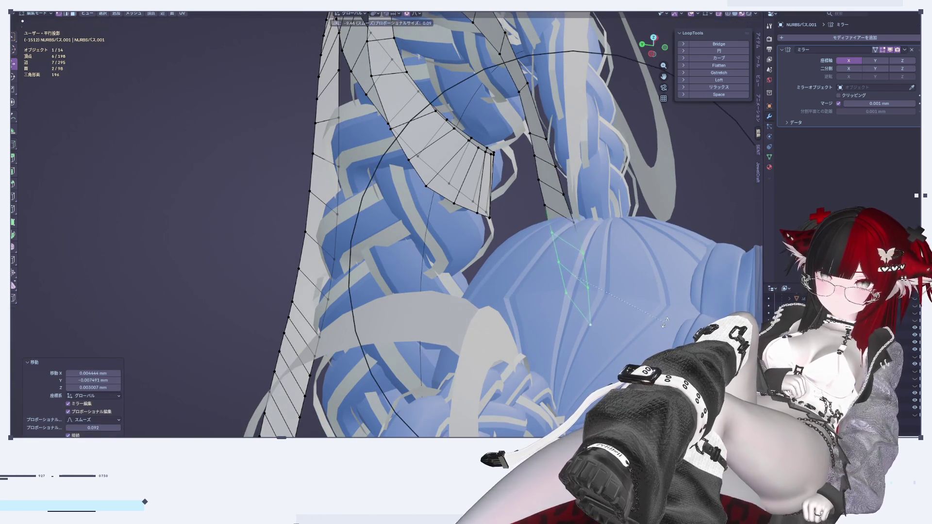
pyautogui.click(686, 292)
pyautogui.press('g')
pyautogui.press('y')
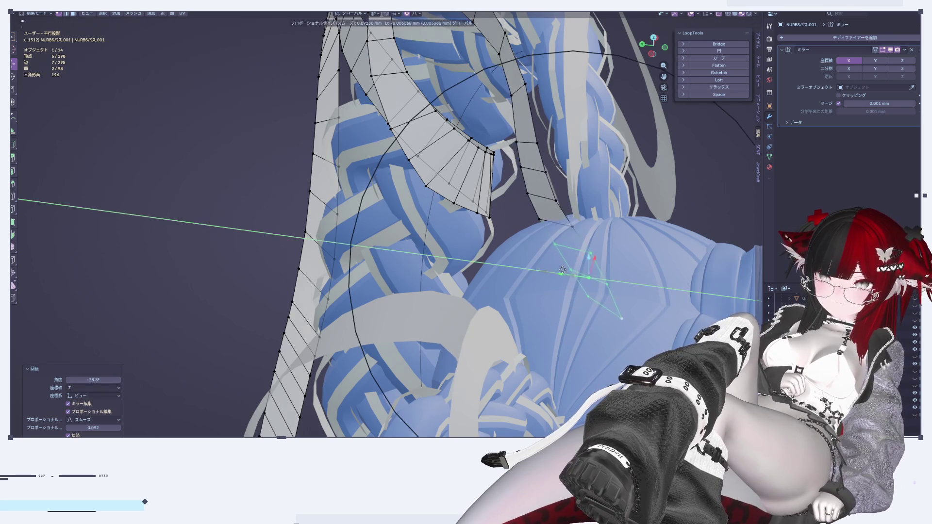
pyautogui.click(613, 249)
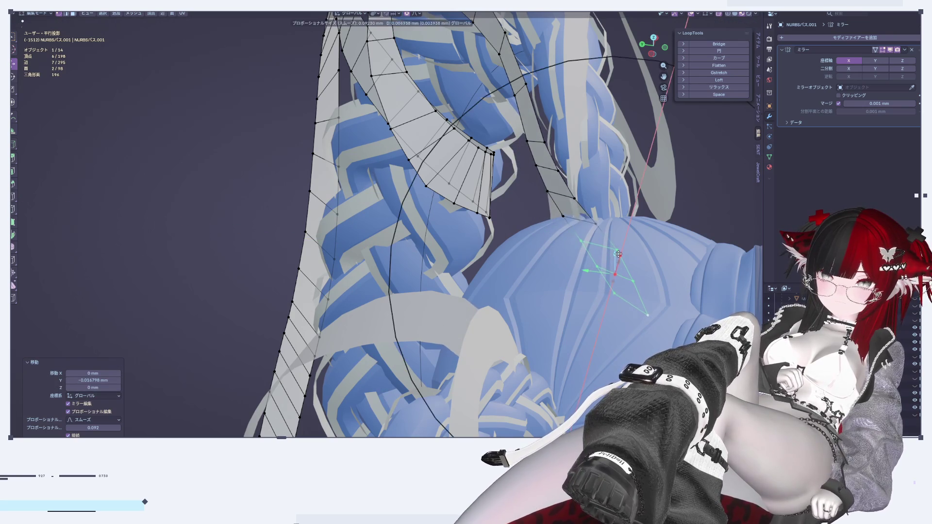
pyautogui.press('Tab')
pyautogui.moveTo(624, 264)
pyautogui.mouseDown(button='middle')
pyautogui.moveTo(598, 293)
pyautogui.moveTo(662, 284)
pyautogui.moveTo(672, 273)
pyautogui.moveTo(712, 304)
pyautogui.moveTo(579, 377)
pyautogui.moveTo(421, 267)
pyautogui.moveTo(442, 288)
pyautogui.moveTo(462, 238)
pyautogui.moveTo(514, 311)
pyautogui.moveTo(509, 229)
pyautogui.moveTo(548, 246)
pyautogui.moveTo(576, 228)
pyautogui.moveTo(518, 243)
pyautogui.moveTo(647, 174)
pyautogui.mouseUp(button='middle')
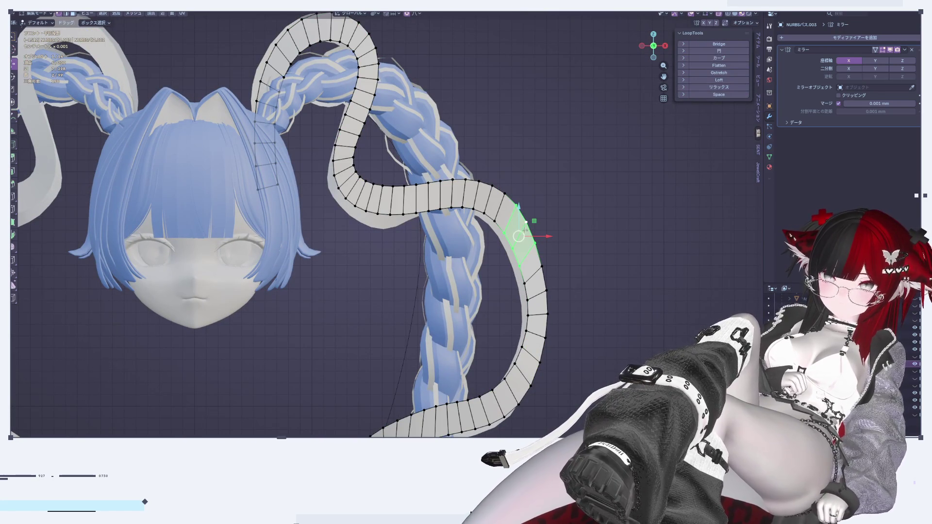
# Step: Pull the selected ribbon face toward the braid with a resized proportional falloff
pyautogui.press('g')
pyautogui.scroll(-4, 519, 238)
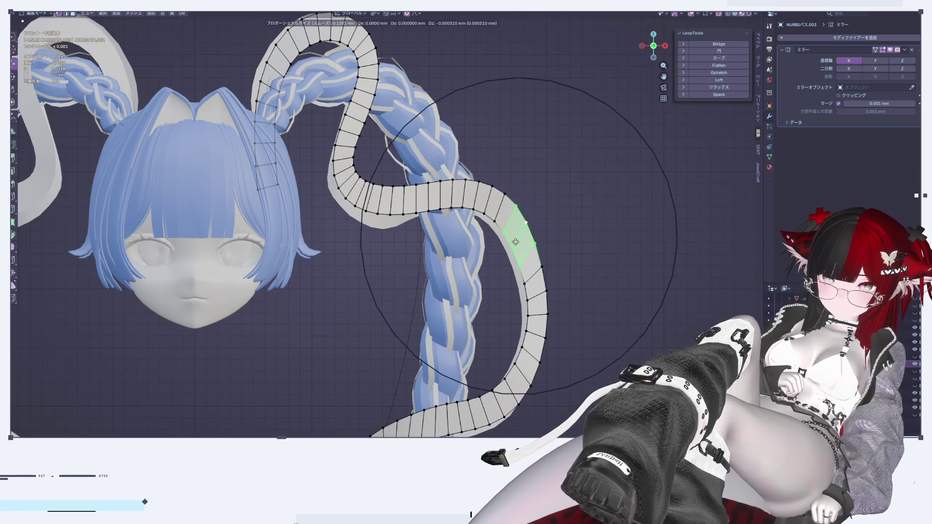
pyautogui.scroll(-3, 516, 242)
pyautogui.click(516, 241)
pyautogui.press('g')
pyautogui.click(514, 253)
# Step: Check the fit in Right Ortho view, then switch editing to ribbon NURBSパス.001
pyautogui.moveTo(515, 253)
pyautogui.mouseDown(button='middle')
pyautogui.moveTo(473, 304)
pyautogui.moveTo(652, 107)
pyautogui.mouseUp(button='middle')
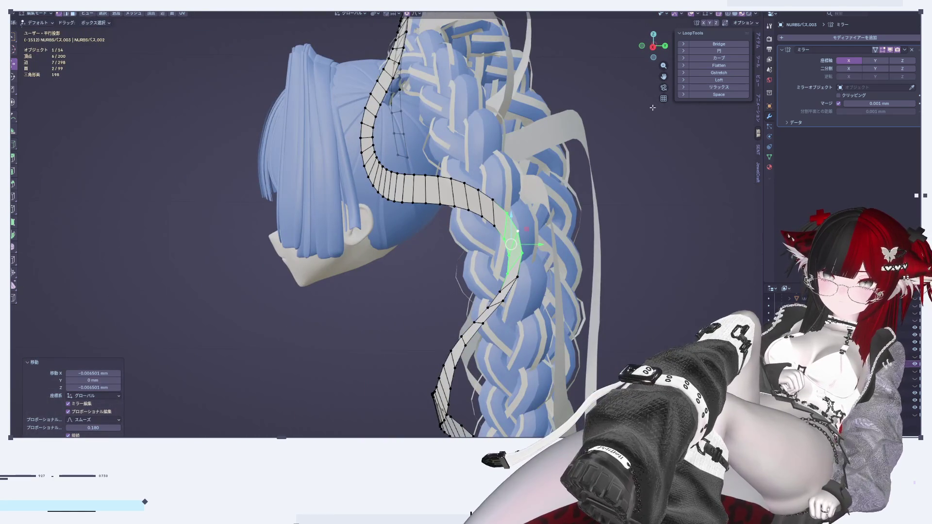
pyautogui.moveTo(668, 53); pyautogui.dragTo(651, 50, button='middle')
pyautogui.click(654, 47)
pyautogui.scroll(4, 504, 253)
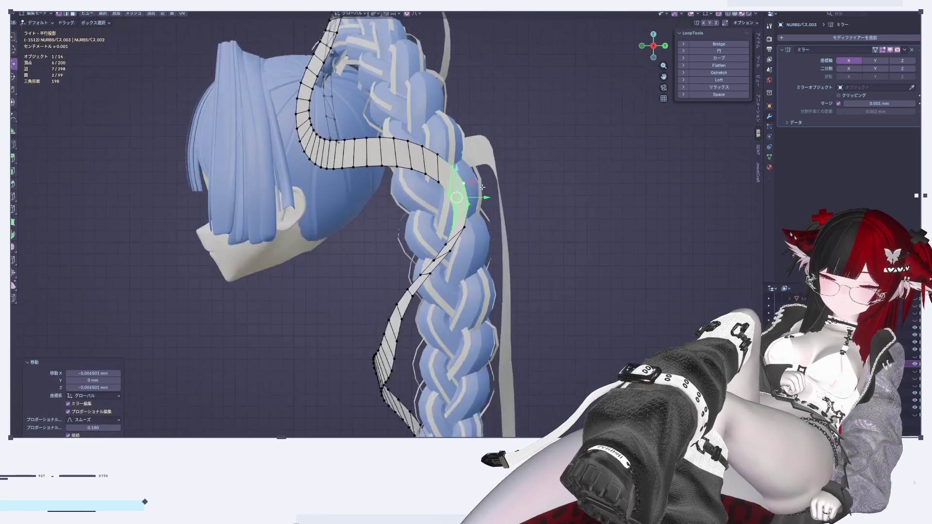
pyautogui.keyDown('shift'); pyautogui.moveTo(504, 252); pyautogui.dragTo(492, 216, button='middle'); pyautogui.keyUp('shift')
pyautogui.scroll(1, 465, 115)
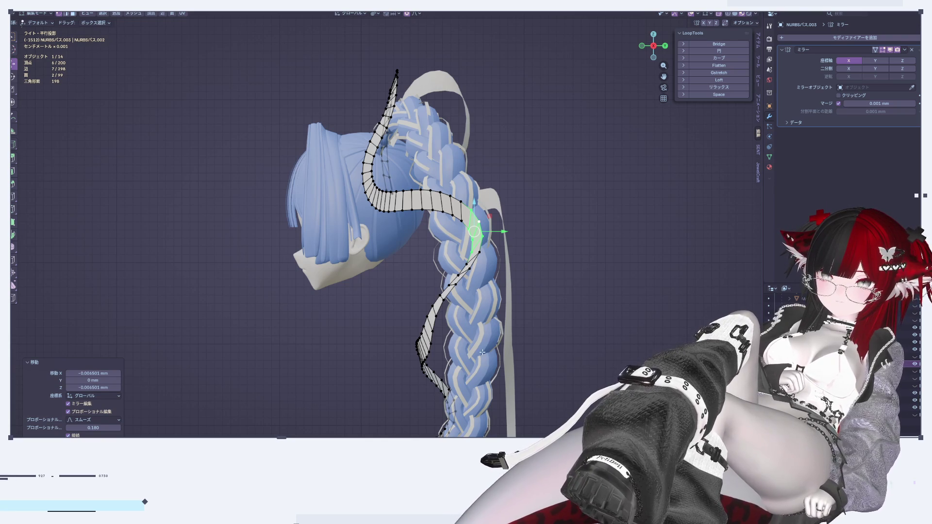
pyautogui.keyDown('shift'); pyautogui.moveTo(507, 386); pyautogui.dragTo(486, 245, button='middle'); pyautogui.keyUp('shift')
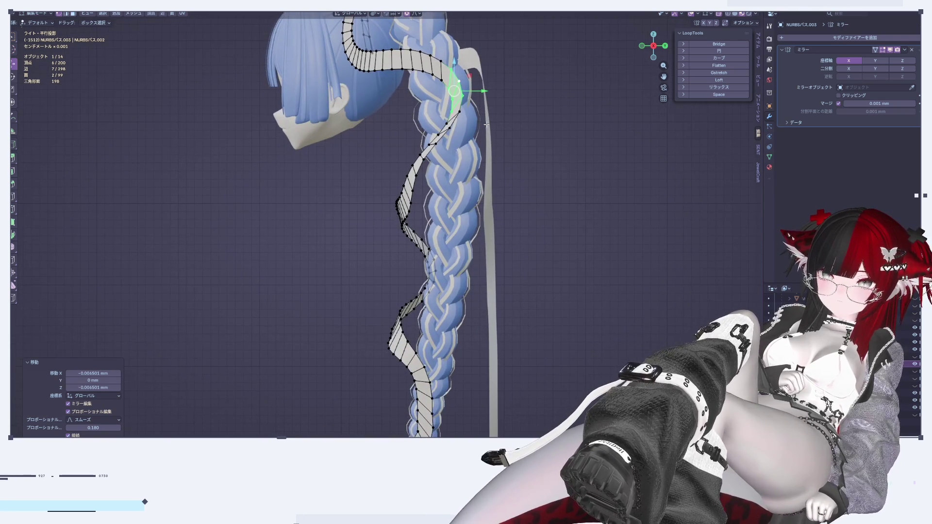
pyautogui.scroll(2, 479, 170)
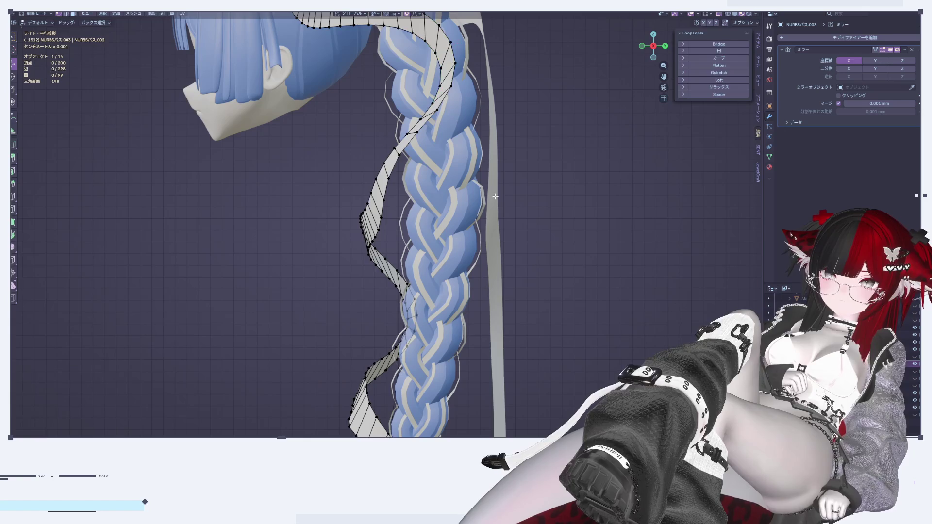
pyautogui.hotkey('alt', 'q')
pyautogui.moveTo(485, 275)
pyautogui.mouseDown(button='middle')
pyautogui.moveTo(535, 277)
pyautogui.moveTo(445, 278)
pyautogui.mouseUp(button='middle')
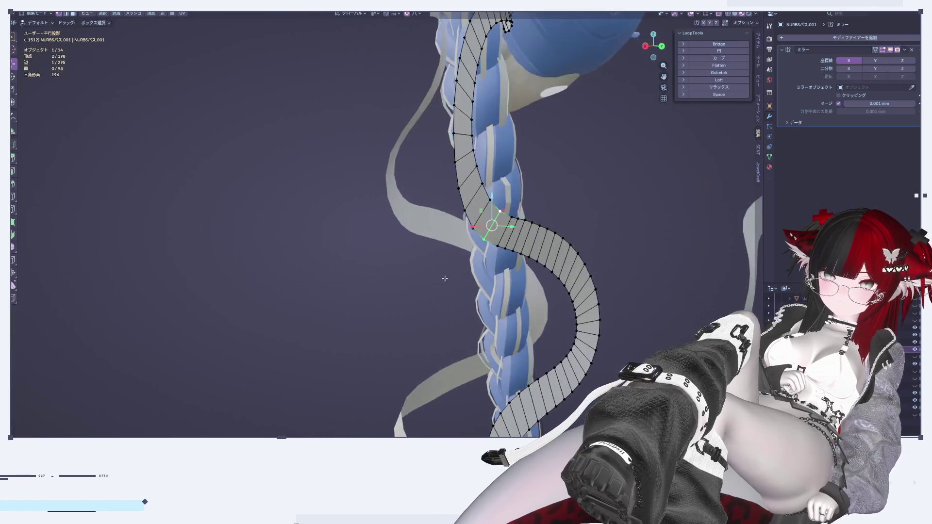
# Step: In right side view, move the selected ribbon vertex along Y toward the braid
pyautogui.moveTo(480, 224)
pyautogui.mouseDown(button='middle')
pyautogui.moveTo(485, 203)
pyautogui.moveTo(578, 210)
pyautogui.moveTo(521, 177)
pyautogui.mouseUp(button='middle')
pyautogui.click(664, 45)
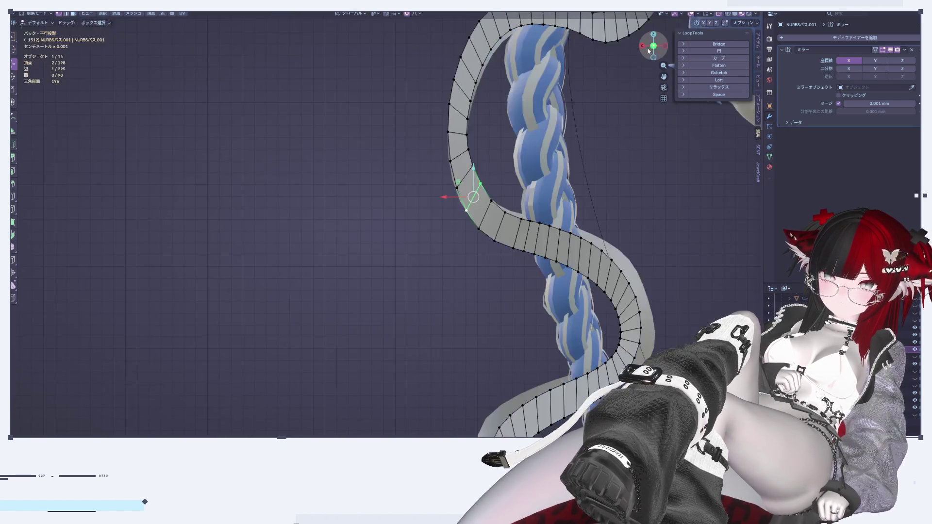
pyautogui.click(644, 46)
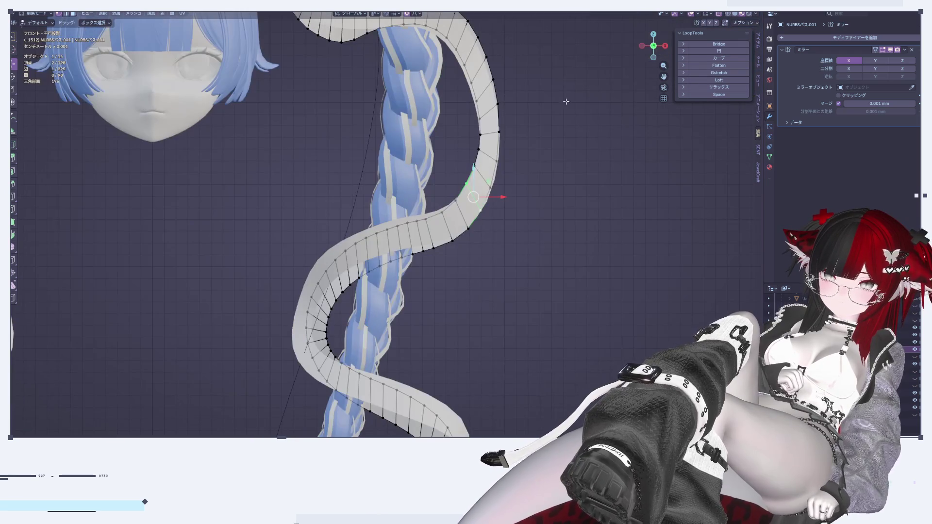
pyautogui.click(665, 46)
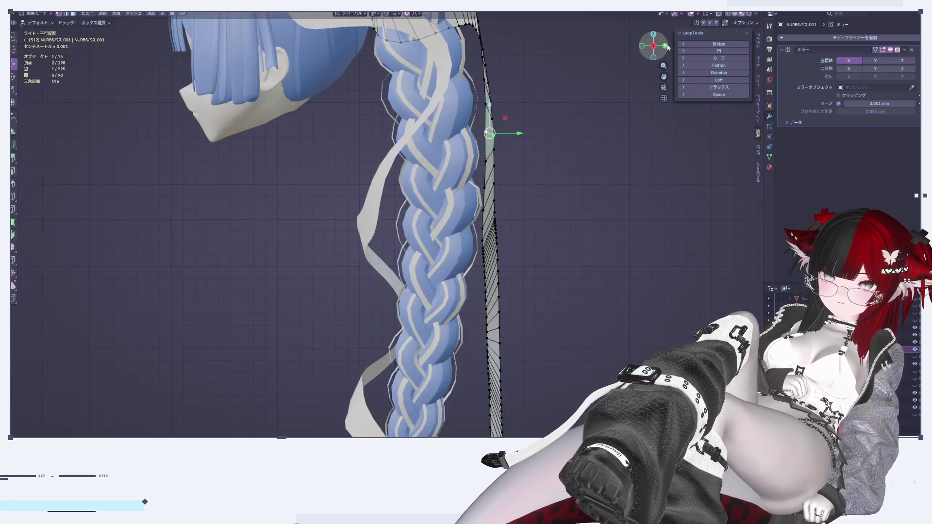
pyautogui.press('g')
pyautogui.press('y')
pyautogui.press('Return')
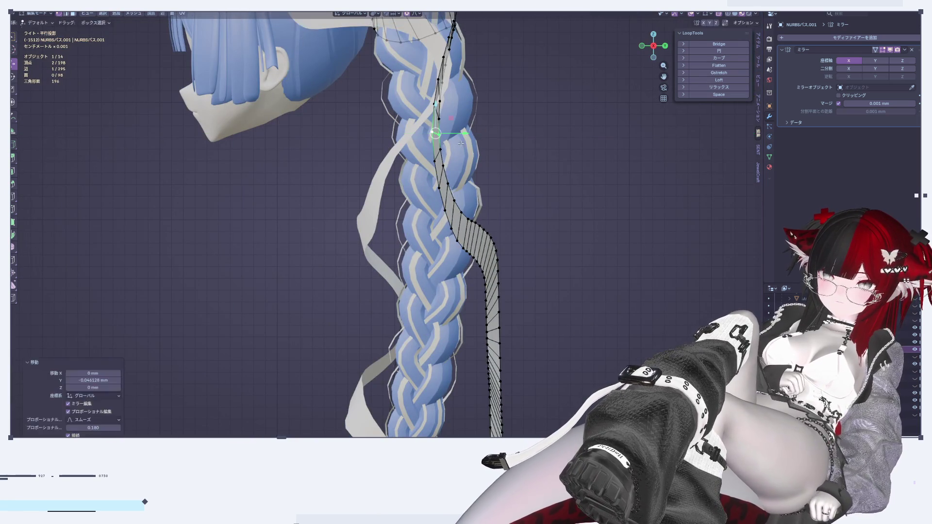
pyautogui.press('Tab')
# Step: From a near-side view, shift the ribbon vertices along Y again in Edit Mode
pyautogui.moveTo(517, 178)
pyautogui.mouseDown(button='middle')
pyautogui.moveTo(491, 264)
pyautogui.moveTo(414, 179)
pyautogui.moveTo(430, 153)
pyautogui.mouseUp(button='middle')
pyautogui.press('Tab')
pyautogui.moveTo(510, 243)
pyautogui.mouseDown(button='middle')
pyautogui.moveTo(493, 146)
pyautogui.moveTo(572, 221)
pyautogui.moveTo(603, 210)
pyautogui.moveTo(556, 165)
pyautogui.moveTo(628, 71)
pyautogui.mouseUp(button='middle')
pyautogui.press('g')
pyautogui.press('y')
pyautogui.click(492, 126)
pyautogui.scroll(-5, 492, 126)
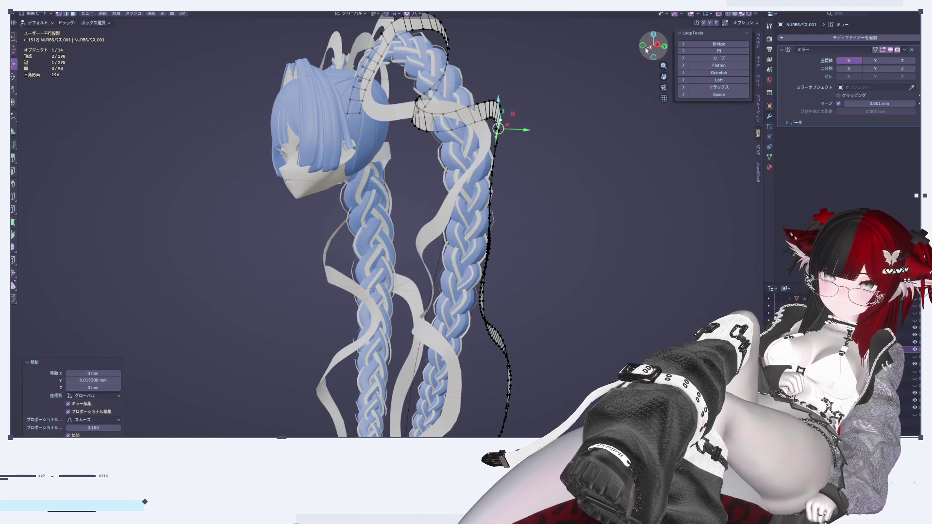
# Step: In right side view, move ribbon vertices with smooth proportional falloff to hug the braid
pyautogui.click(657, 44)
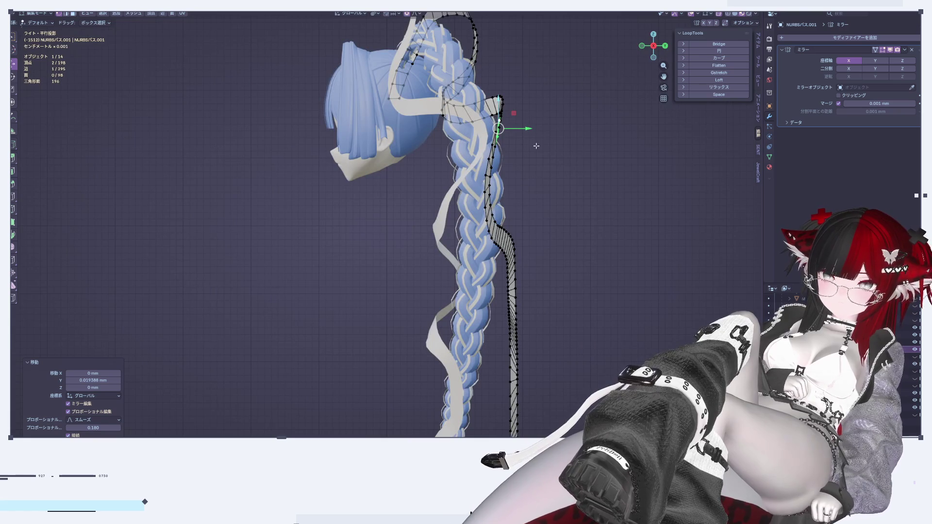
pyautogui.scroll(2, 536, 128)
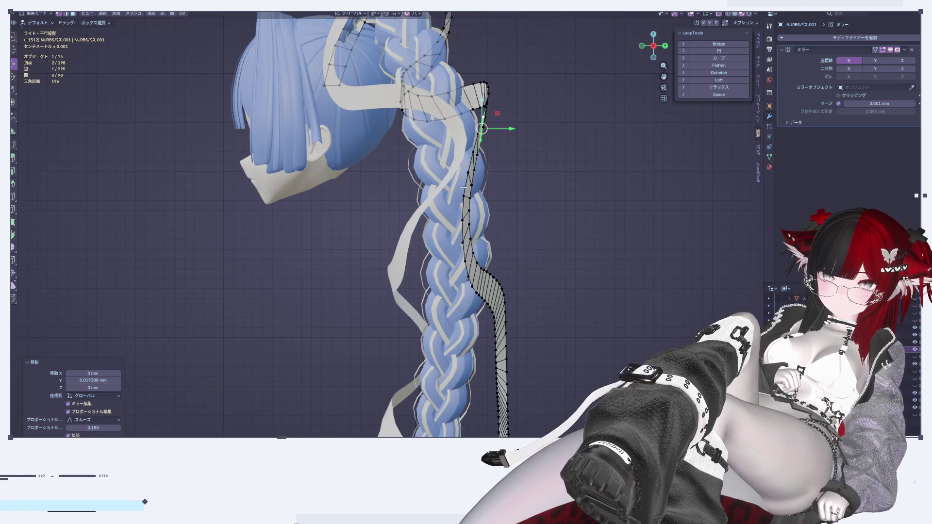
pyautogui.press('g')
pyautogui.scroll(-5, 474, 164)
pyautogui.scroll(4, 474, 164)
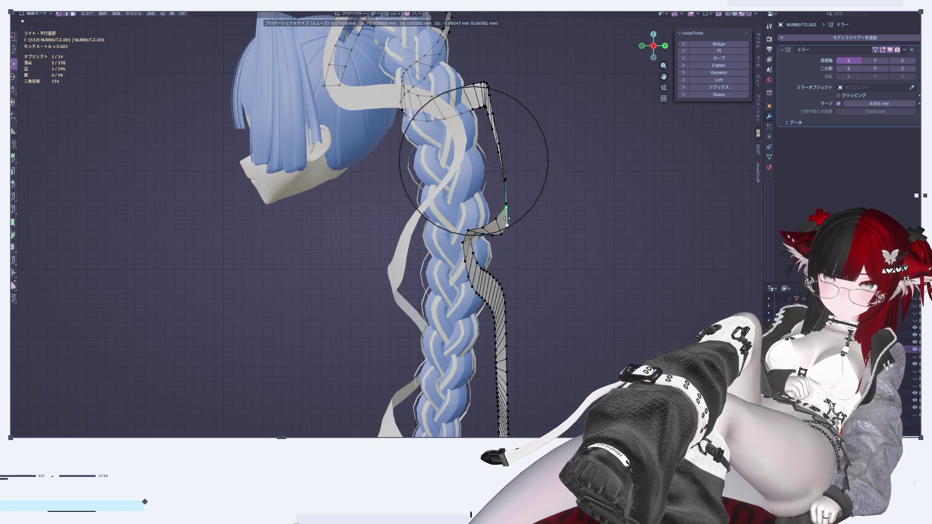
pyautogui.click(510, 198)
# Step: Clear the selection and check the ribbon from left and front views, re-entering Edit Mode
pyautogui.moveTo(653, 46); pyautogui.dragTo(674, 54)
pyautogui.click(668, 45)
pyautogui.click(653, 48)
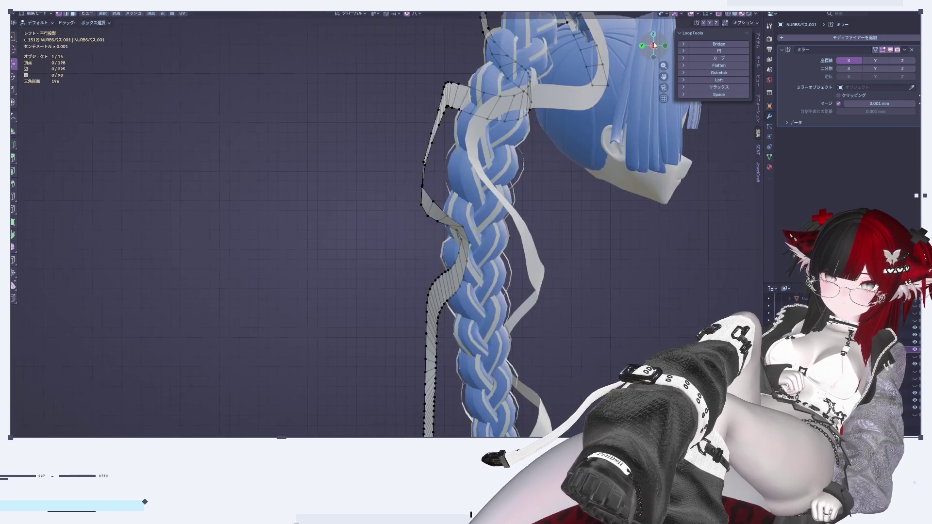
pyautogui.press('Tab')
pyautogui.click(665, 45)
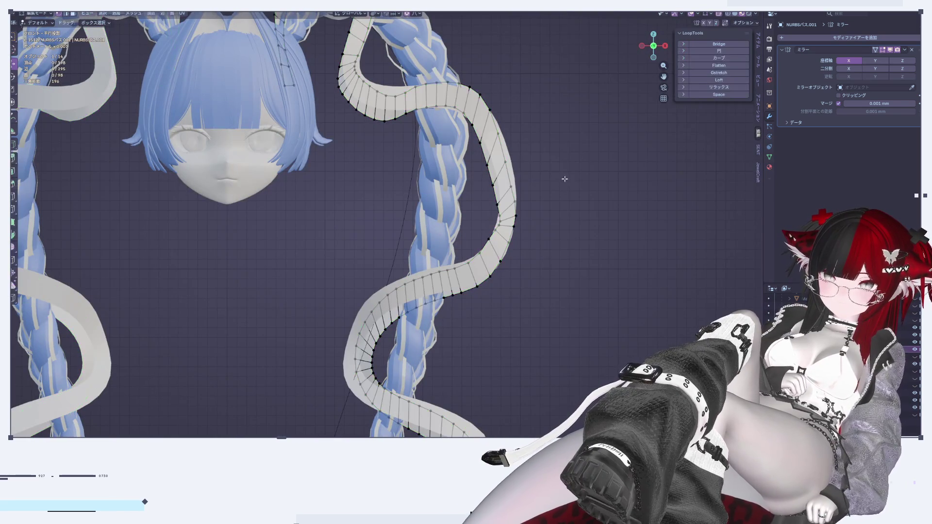
pyautogui.press('Tab')
# Step: In front view, move the ribbon vertices along X with falloff, then return to Object Mode
pyautogui.moveTo(559, 196)
pyautogui.mouseDown(button='middle')
pyautogui.moveTo(510, 188)
pyautogui.moveTo(478, 167)
pyautogui.mouseUp(button='middle')
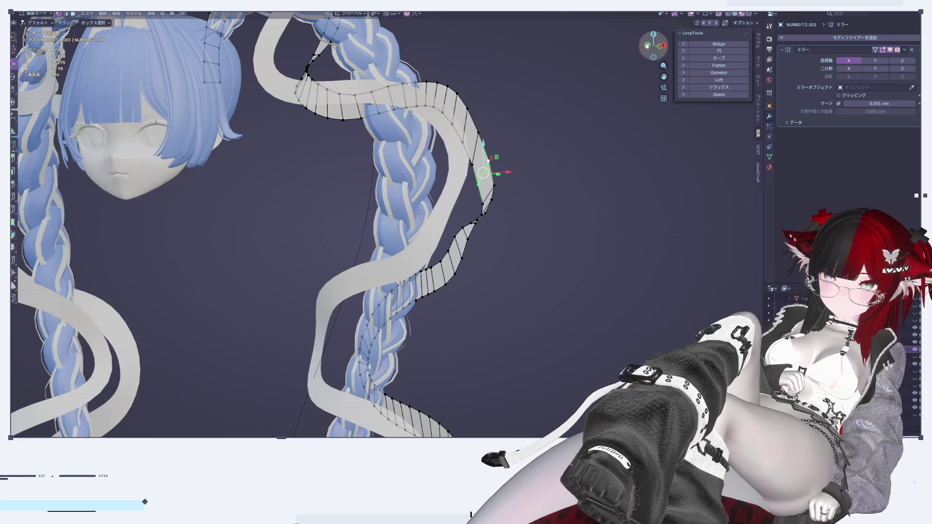
pyautogui.click(664, 45)
pyautogui.press('KP_1')
pyautogui.press('g')
pyautogui.press('x')
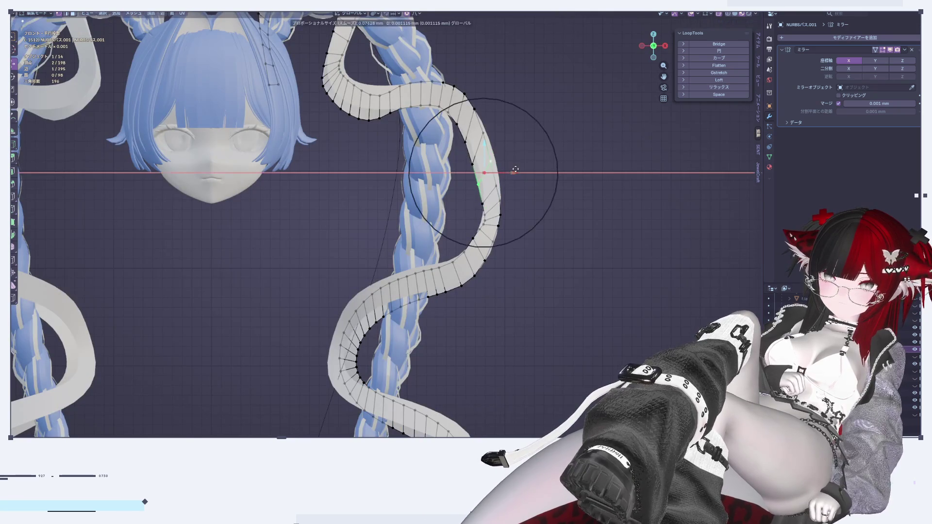
pyautogui.click(544, 168)
pyautogui.press('Tab')
pyautogui.scroll(-5, 543, 168)
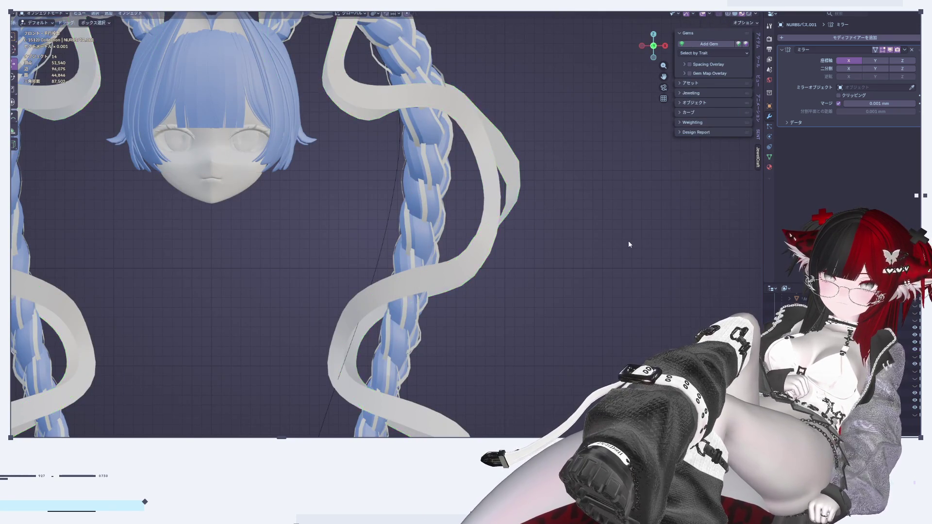
# Step: In Edit Mode, move the selected ribbon faces with proportional falloff
pyautogui.scroll(8, 624, 241)
pyautogui.press('Tab')
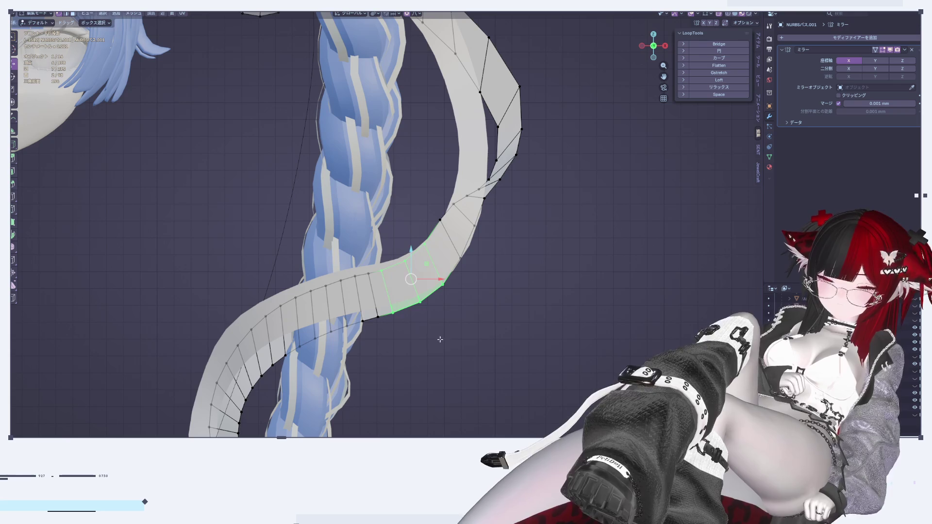
pyautogui.press('g')
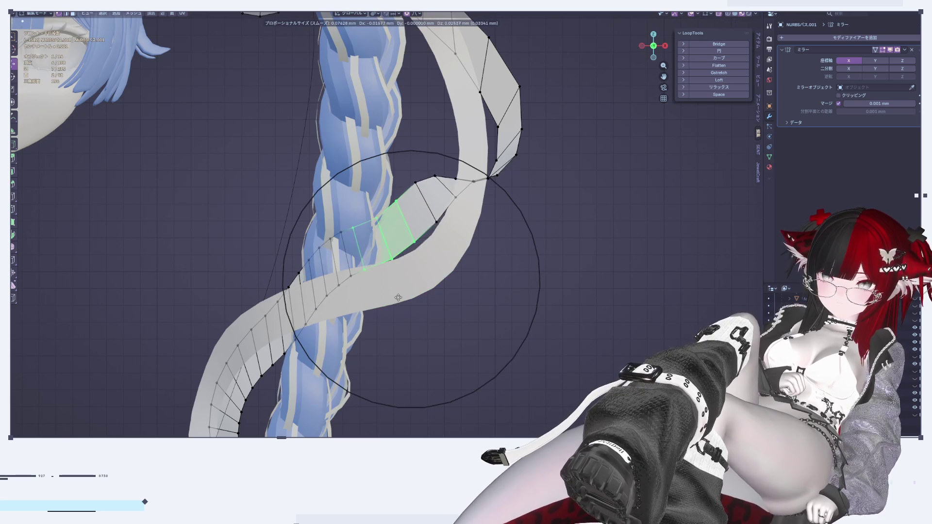
pyautogui.click(393, 318)
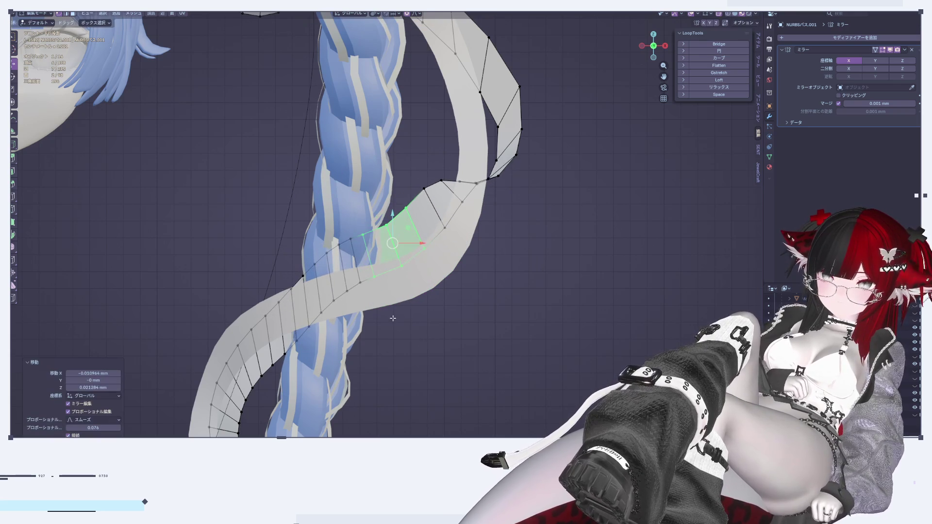
# Step: Relax the ribbon's outer edge loop with LoopTools and inspect it around the braid
pyautogui.keyDown('alt'); pyautogui.click(418, 194); pyautogui.keyUp('alt')
pyautogui.keyDown('alt'); pyautogui.click(459, 212); pyautogui.keyUp('alt')
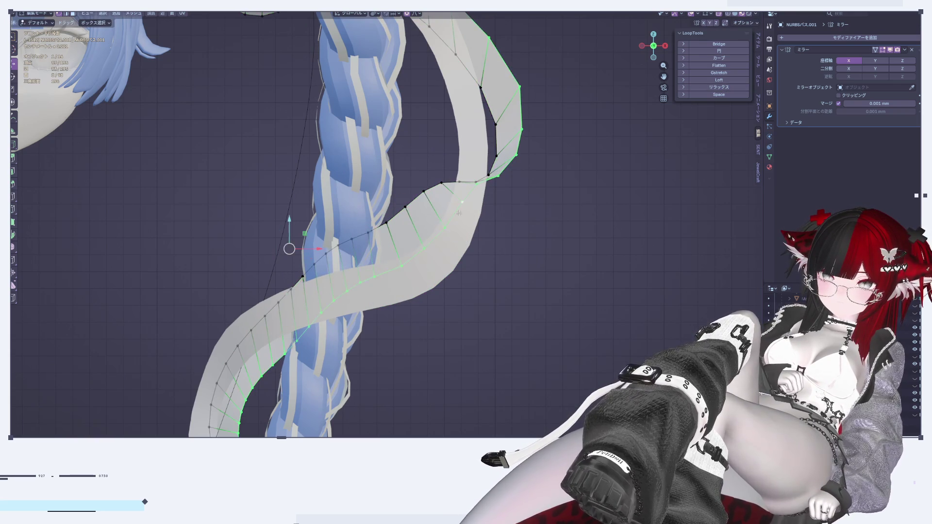
pyautogui.click(722, 87)
pyautogui.press('Tab')
pyautogui.scroll(-3, 541, 238)
pyautogui.moveTo(541, 238); pyautogui.dragTo(413, 231, button='middle')
pyautogui.scroll(4, 414, 231)
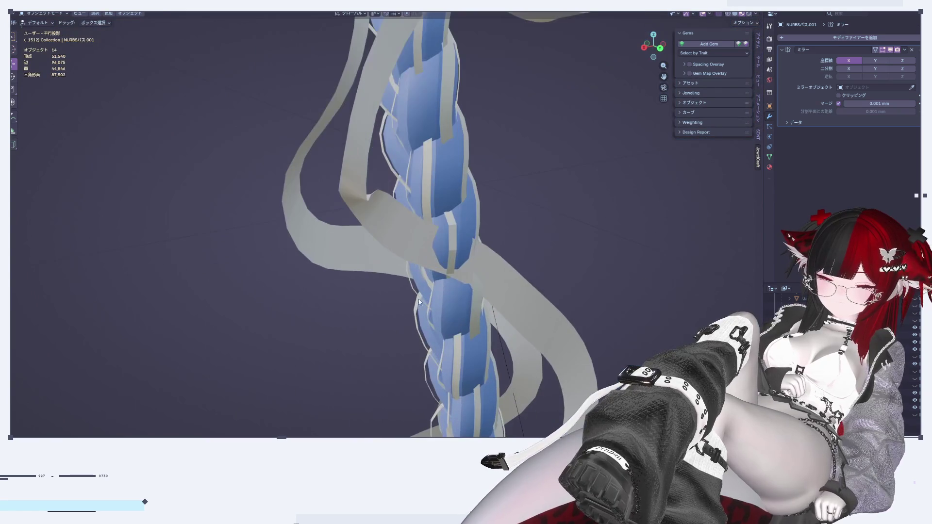
# Step: Shift ribbon vertices along Y twice so the ribbon sits closer to the braid
pyautogui.press('Tab')
pyautogui.moveTo(443, 279)
pyautogui.mouseDown(button='middle')
pyautogui.moveTo(458, 258)
pyautogui.moveTo(483, 287)
pyautogui.mouseUp(button='middle')
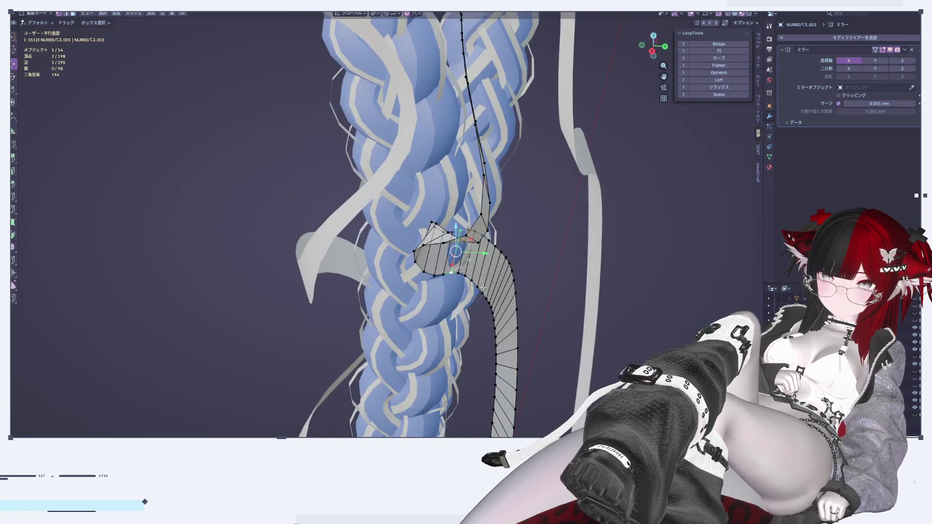
pyautogui.press('g')
pyautogui.press('y')
pyautogui.click(479, 253)
pyautogui.moveTo(655, 48)
pyautogui.mouseDown()
pyautogui.moveTo(668, 47)
pyautogui.moveTo(653, 46)
pyautogui.mouseUp()
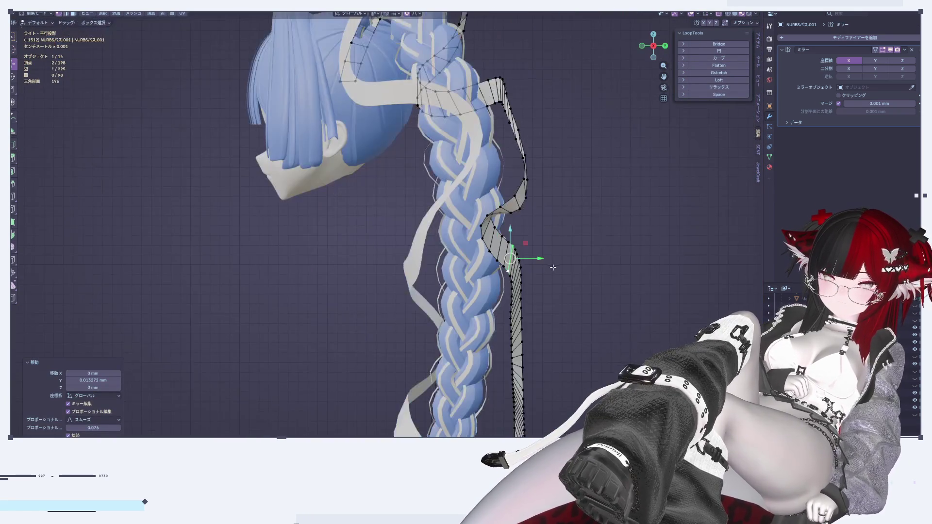
pyautogui.scroll(2, 558, 237)
pyautogui.press('g')
pyautogui.press('y')
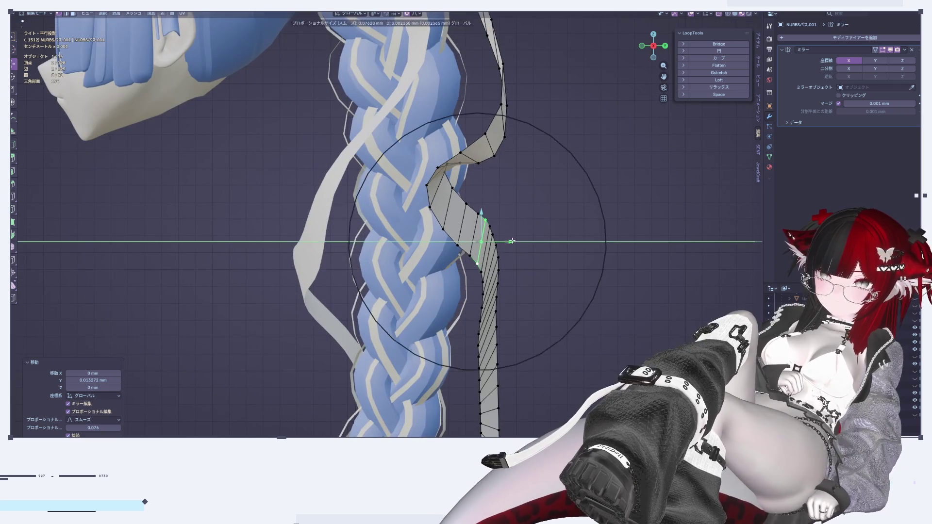
pyautogui.click(507, 243)
pyautogui.scroll(-2, 590, 228)
pyautogui.scroll(2, 590, 228)
pyautogui.scroll(1, 590, 228)
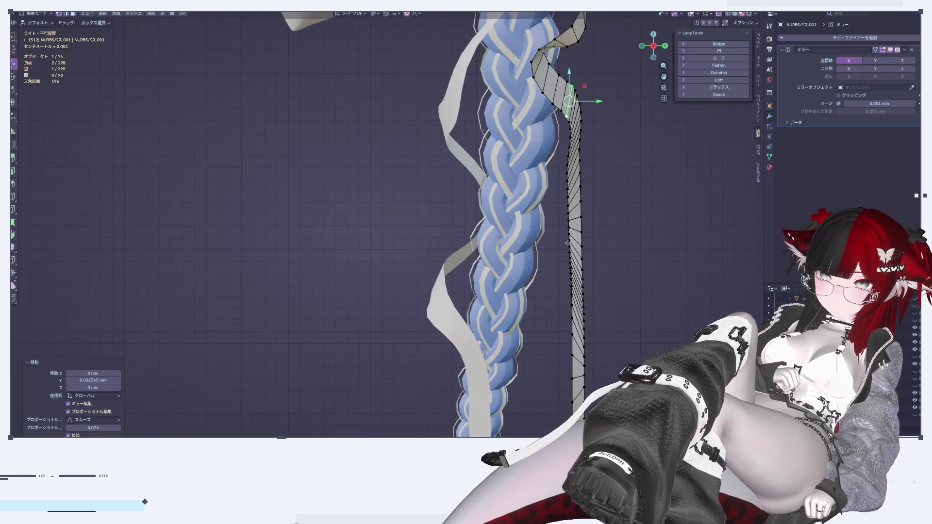
# Step: Bend the ribbon's right edge by moving two vertices along Y, then return to Object Mode
pyautogui.keyDown('alt'); pyautogui.click(580, 224); pyautogui.keyUp('alt')
pyautogui.click(576, 221)
pyautogui.press('g')
pyautogui.press('y')
pyautogui.click(571, 241)
pyautogui.press('Tab')
pyautogui.scroll(-6, 566, 290)
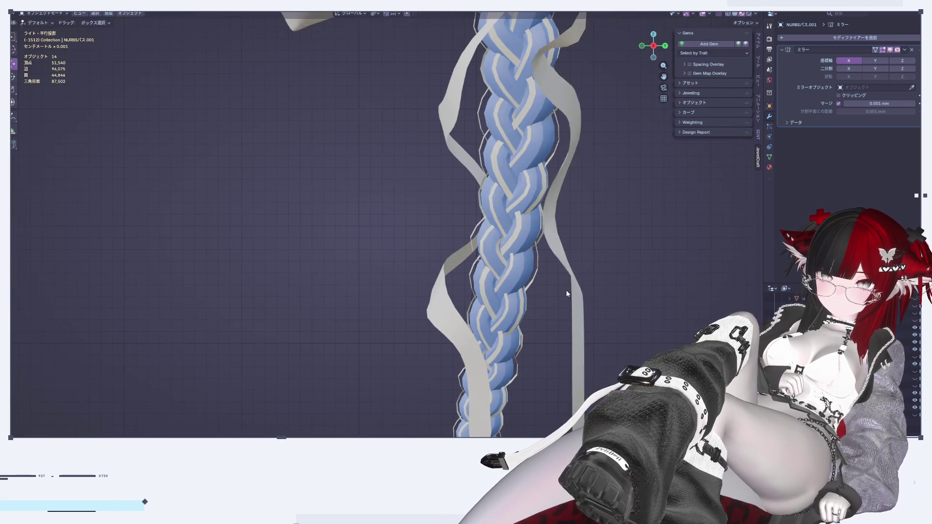
pyautogui.moveTo(596, 289)
pyautogui.mouseDown(button='middle')
pyautogui.moveTo(609, 323)
pyautogui.moveTo(649, 341)
pyautogui.moveTo(106, 261)
pyautogui.moveTo(143, 269)
pyautogui.moveTo(313, 257)
pyautogui.moveTo(406, 217)
pyautogui.moveTo(379, 258)
pyautogui.moveTo(316, 271)
pyautogui.moveTo(133, 235)
pyautogui.moveTo(10, 235)
pyautogui.moveTo(736, 235)
pyautogui.moveTo(615, 233)
pyautogui.mouseUp(button='middle')
pyautogui.scroll(5, 516, 193)
# Step: Recalculate the ribbon mesh normals to face outside
pyautogui.moveTo(517, 192)
pyautogui.keyDown('shift'); pyautogui.mouseDown(button='middle')
pyautogui.moveTo(577, 197)
pyautogui.moveTo(564, 206)
pyautogui.mouseUp(button='middle'); pyautogui.keyUp('shift')
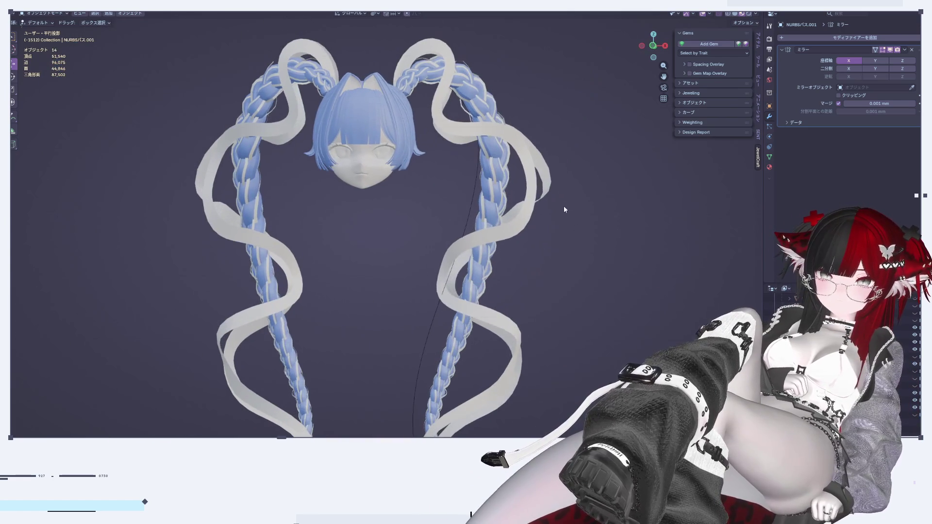
pyautogui.press('Tab')
pyautogui.hotkey('alt', 'n')
pyautogui.press('Escape')
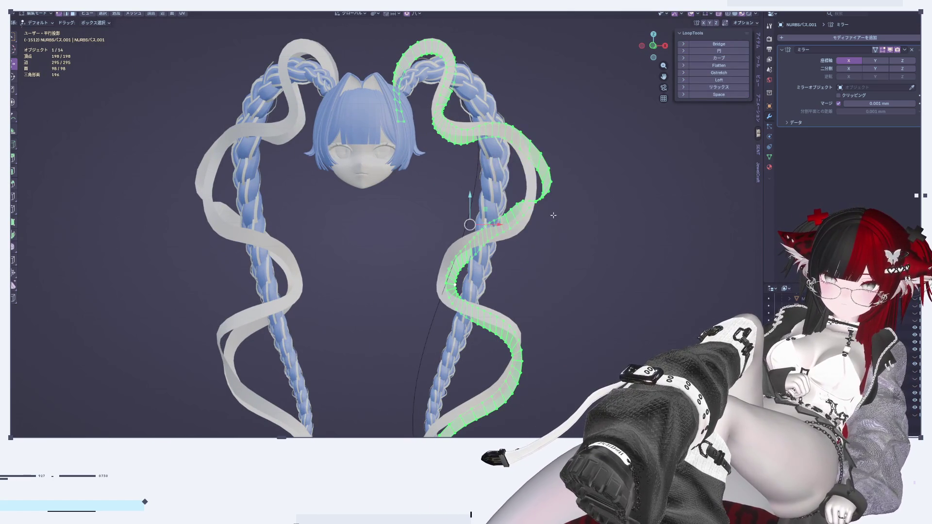
pyautogui.hotkey('alt', 'n')
pyautogui.click(537, 212)
pyautogui.press('Tab')
# Step: In front view, raise a vertex at the right ribbon's bend along Z with proportional falloff
pyautogui.moveTo(598, 221); pyautogui.dragTo(570, 247, button='middle')
pyautogui.moveTo(506, 185); pyautogui.dragTo(655, 120, button='middle')
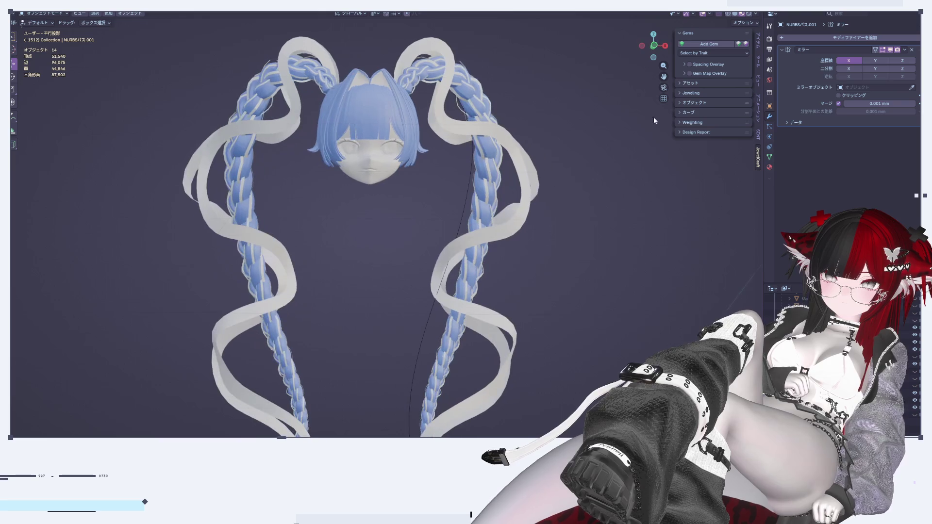
pyautogui.click(665, 46)
pyautogui.click(644, 46)
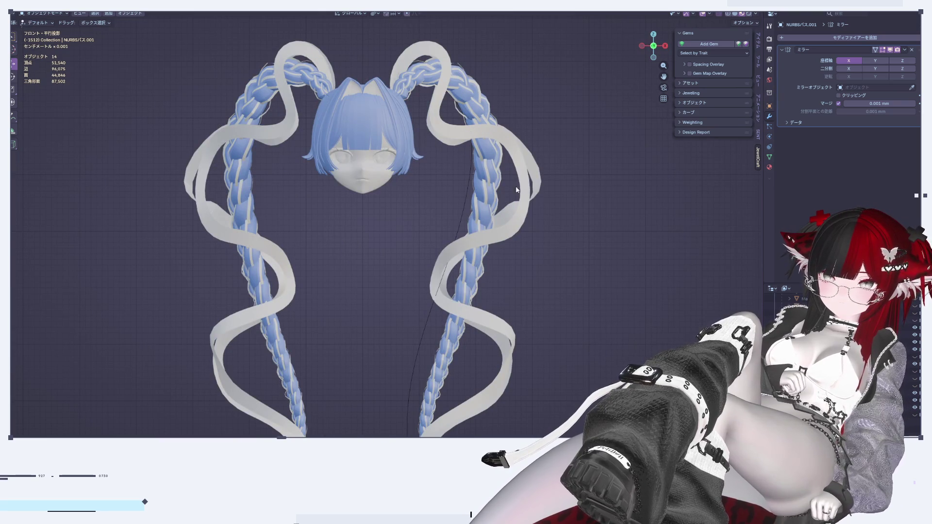
pyautogui.scroll(2, 507, 233)
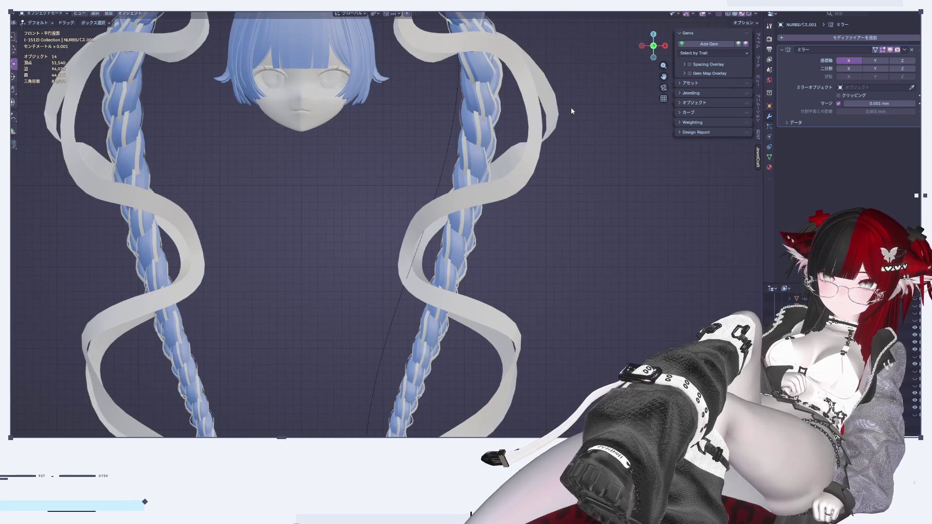
pyautogui.press('Tab')
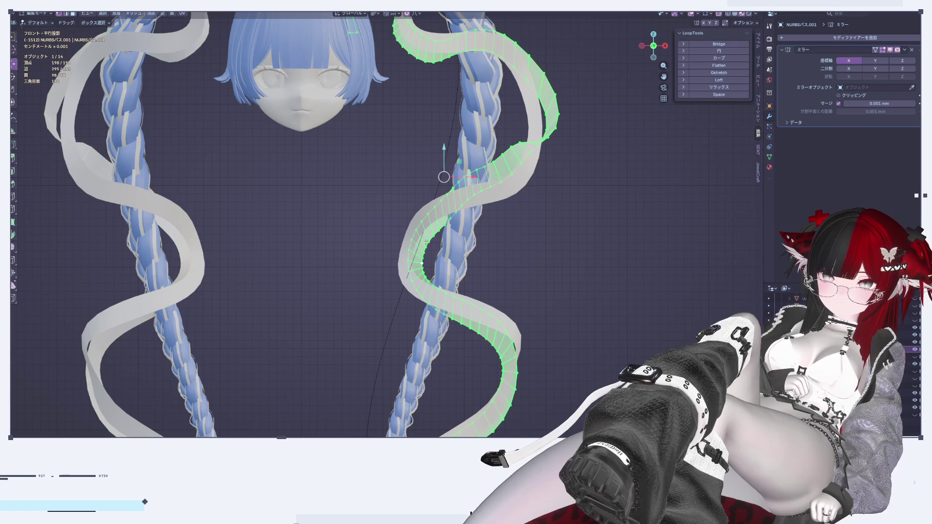
pyautogui.click(427, 232)
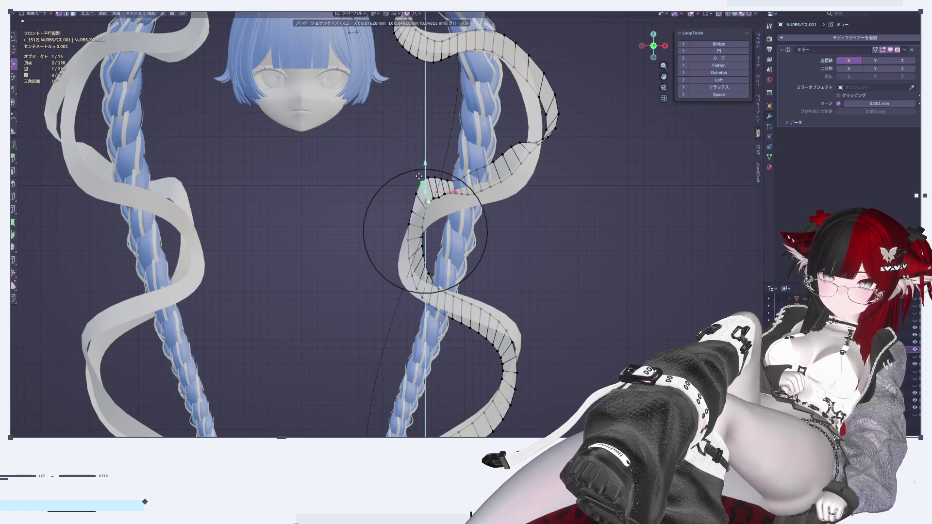
pyautogui.press('c')
pyautogui.click(435, 207)
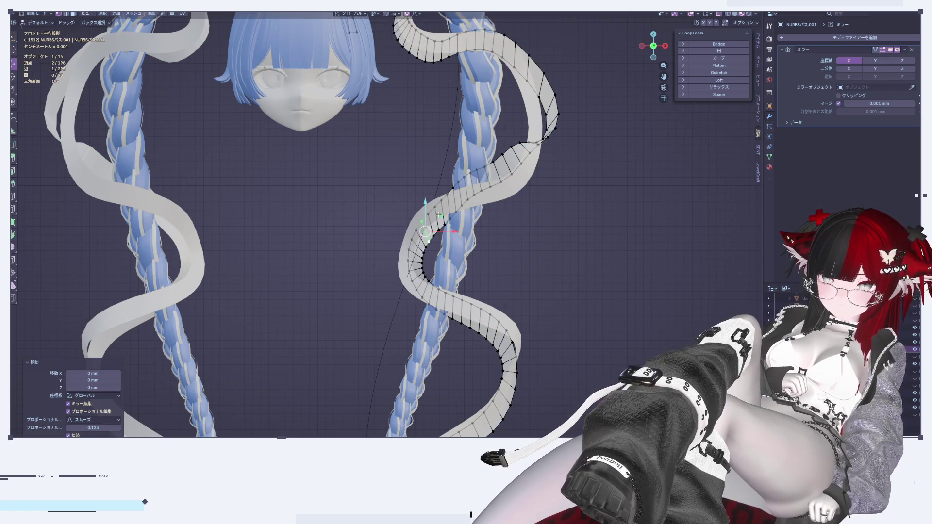
pyautogui.press('g')
pyautogui.press('z')
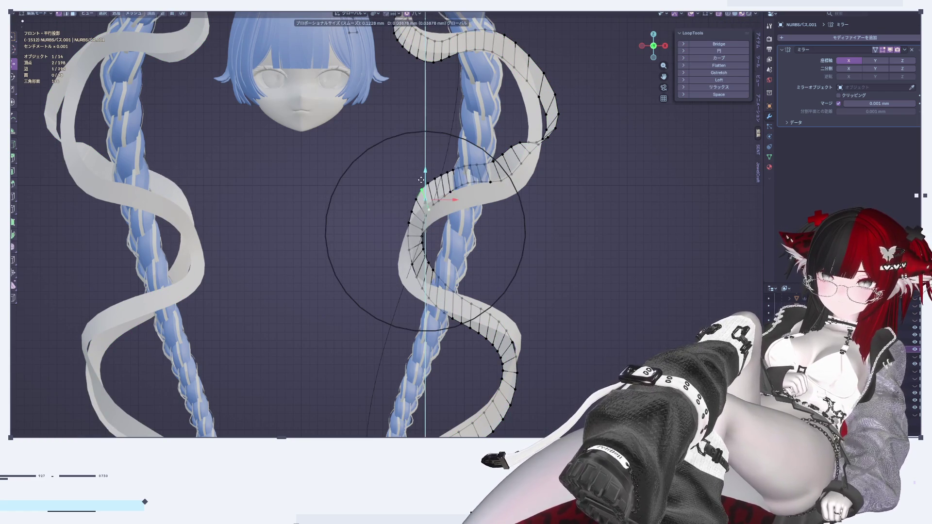
pyautogui.click(422, 185)
# Step: Nudge vertices of the NURBSパス.003 ribbon and return to Object Mode
pyautogui.press('Tab')
pyautogui.click(434, 223)
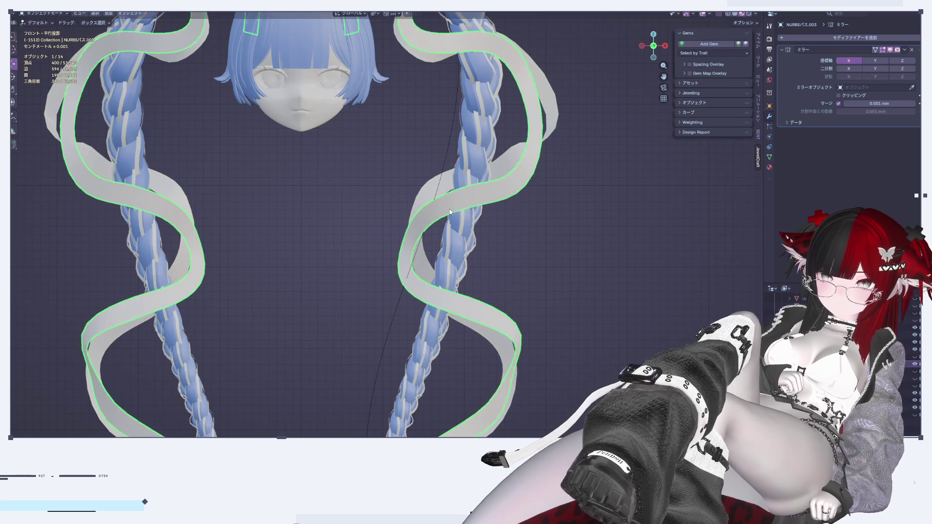
pyautogui.press('Tab')
pyautogui.press('g')
pyautogui.click(421, 217)
pyautogui.press('Tab')
pyautogui.scroll(-5, 640, 264)
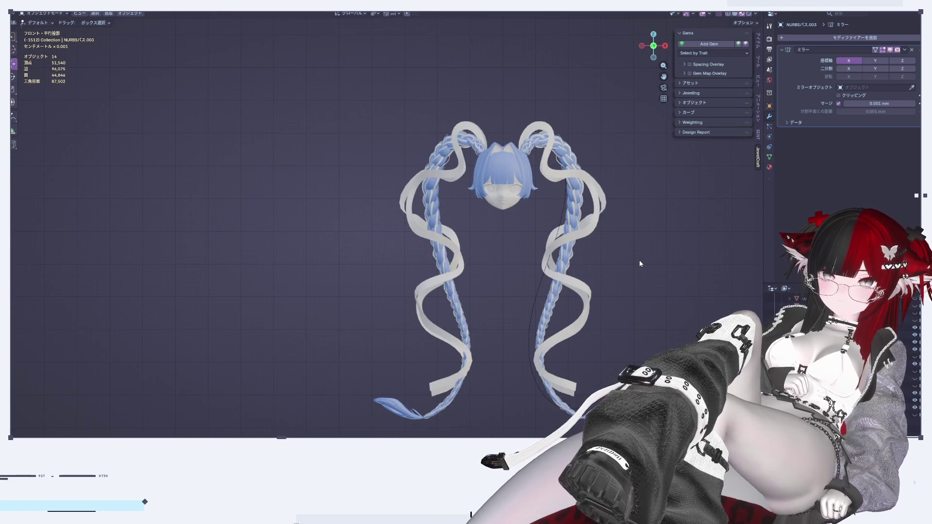
# Step: Relax the inner edge loop of ribbon NURBSパス.001 with LoopTools
pyautogui.scroll(4, 637, 261)
pyautogui.moveTo(598, 266)
pyautogui.mouseDown(button='middle')
pyautogui.moveTo(526, 269)
pyautogui.moveTo(524, 303)
pyautogui.moveTo(451, 298)
pyautogui.moveTo(525, 310)
pyautogui.moveTo(577, 261)
pyautogui.moveTo(471, 232)
pyautogui.mouseUp(button='middle')
pyautogui.click(420, 289)
pyautogui.press('Tab')
pyautogui.moveTo(420, 288); pyautogui.dragTo(405, 195, button='middle')
pyautogui.keyDown('alt'); pyautogui.click(405, 195); pyautogui.keyUp('alt')
pyautogui.moveTo(499, 211); pyautogui.dragTo(565, 212, button='middle')
pyautogui.click(736, 88)
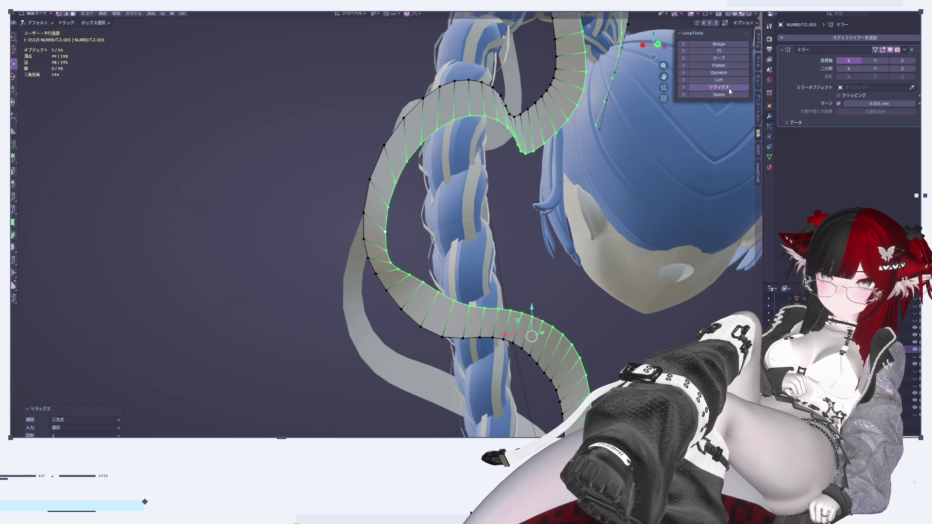
# Step: Relax the ribbon's outer edge loop with LoopTools as well
pyautogui.moveTo(670, 155); pyautogui.dragTo(718, 153, button='middle')
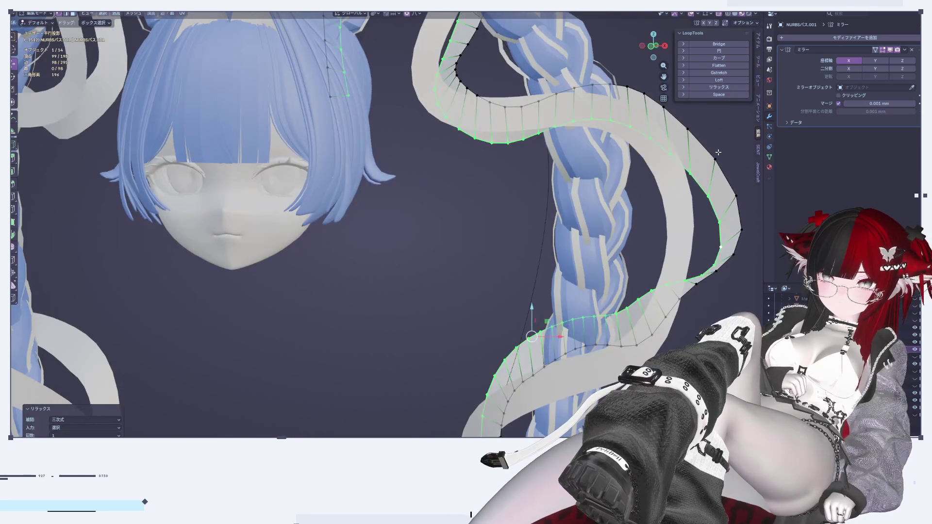
pyautogui.keyDown('alt'); pyautogui.click(712, 151); pyautogui.keyUp('alt')
pyautogui.click(728, 88)
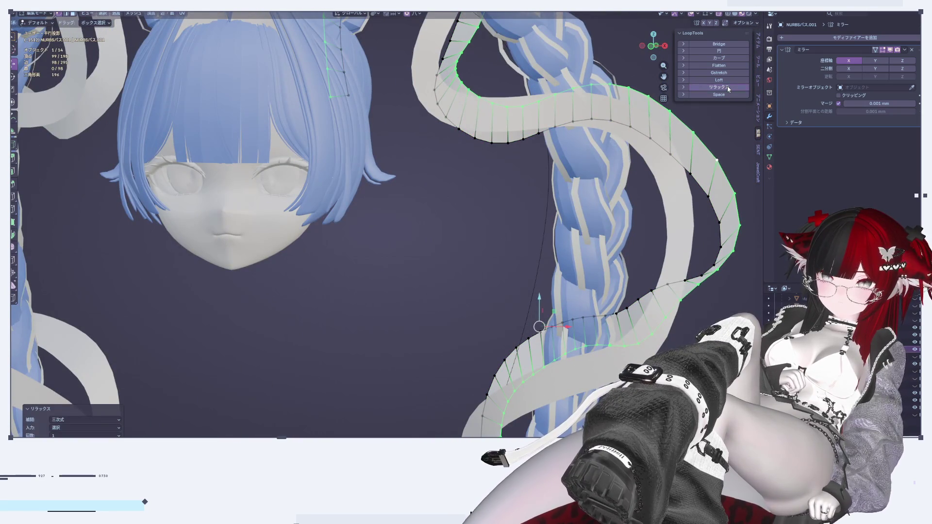
pyautogui.scroll(-5, 615, 139)
pyautogui.moveTo(615, 121)
pyautogui.mouseDown(button='middle')
pyautogui.moveTo(615, 139)
pyautogui.moveTo(572, 169)
pyautogui.moveTo(675, 95)
pyautogui.mouseUp(button='middle')
pyautogui.scroll(6, 615, 138)
# Step: Check the ribbon in side view, return to Object Mode and select a ribbon strip beside the braid
pyautogui.moveTo(655, 47); pyautogui.dragTo(646, 49)
pyautogui.click(654, 46)
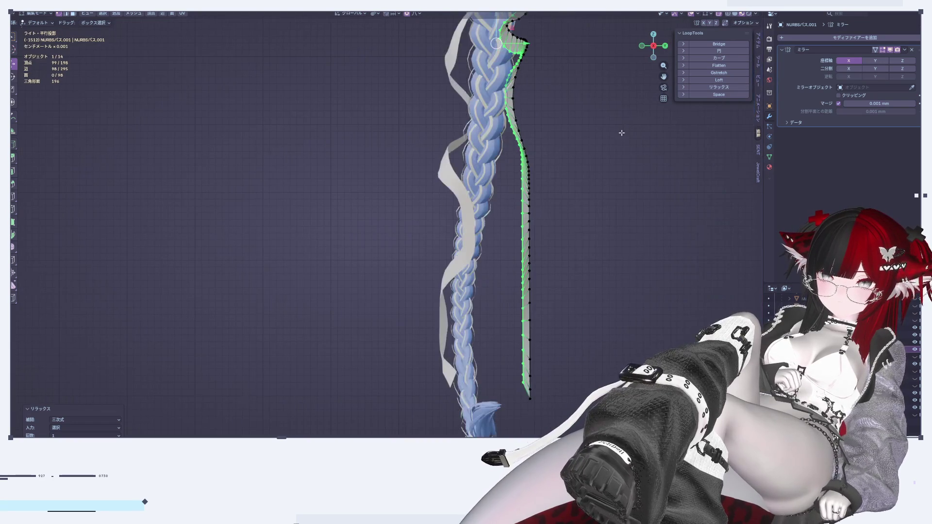
pyautogui.scroll(-5, 596, 221)
pyautogui.moveTo(602, 169); pyautogui.dragTo(575, 215, button='middle')
pyautogui.press('Tab')
pyautogui.click(585, 210)
pyautogui.click(534, 141)
pyautogui.scroll(3, 534, 173)
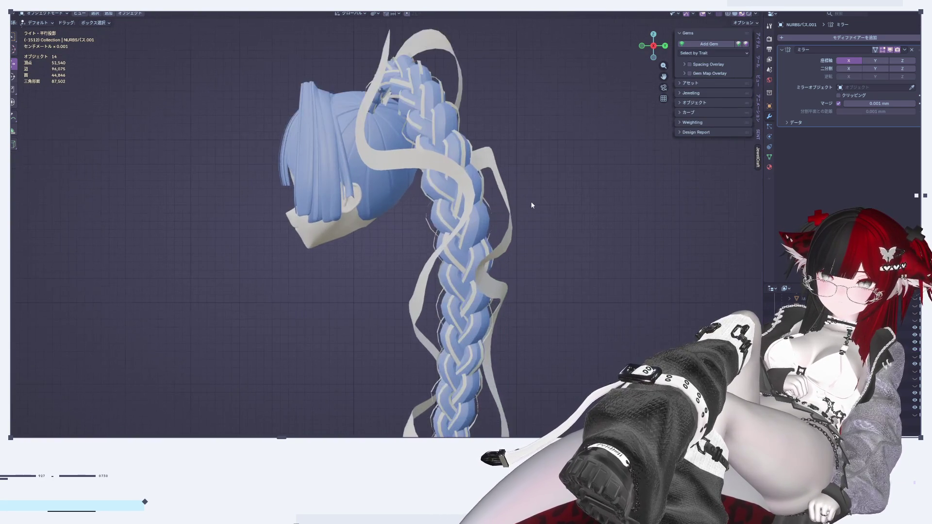
# Step: Shift the ribbon strip's mesh outward along Y, then return to Object Mode
pyautogui.press('Tab')
pyautogui.press('g')
pyautogui.press('y')
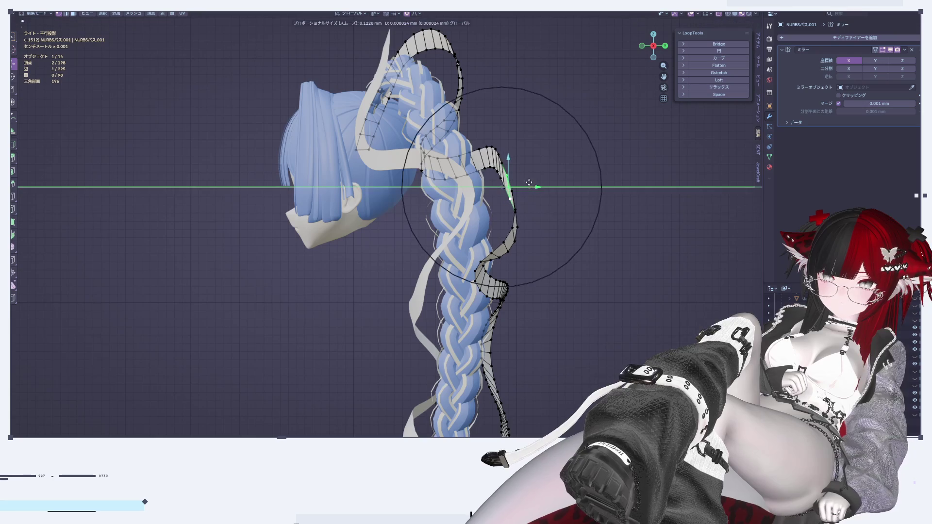
pyautogui.press('Return')
pyautogui.press('Tab')
# Step: Select the ribbon strip beside the braid and move its vertices, then its upper vertices, left along Y
pyautogui.moveTo(599, 288)
pyautogui.keyDown('shift'); pyautogui.mouseDown(button='middle')
pyautogui.moveTo(587, 127)
pyautogui.moveTo(567, 229)
pyautogui.mouseUp(button='middle'); pyautogui.keyUp('shift')
pyautogui.click(508, 199)
pyautogui.press('Tab')
pyautogui.press('g')
pyautogui.press('y')
pyautogui.scroll(2, 520, 192)
pyautogui.press('Return')
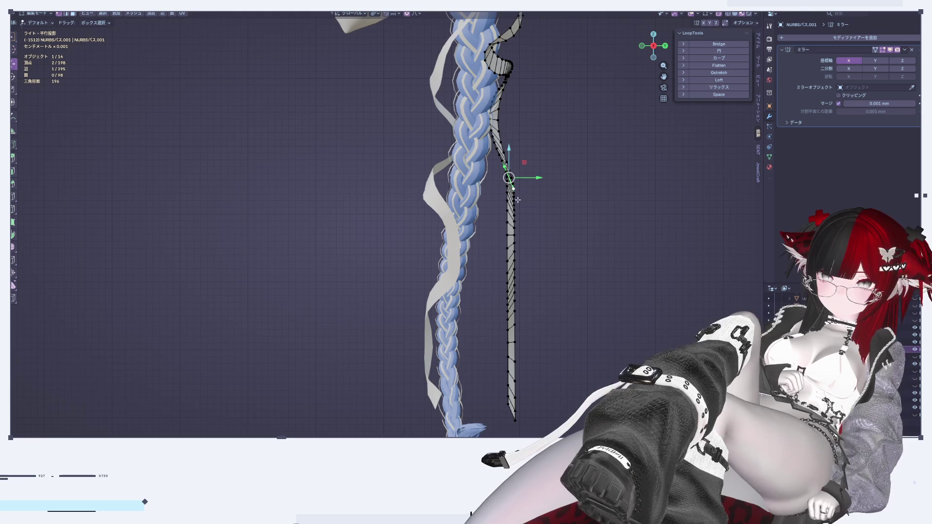
pyautogui.press('g')
pyautogui.press('y')
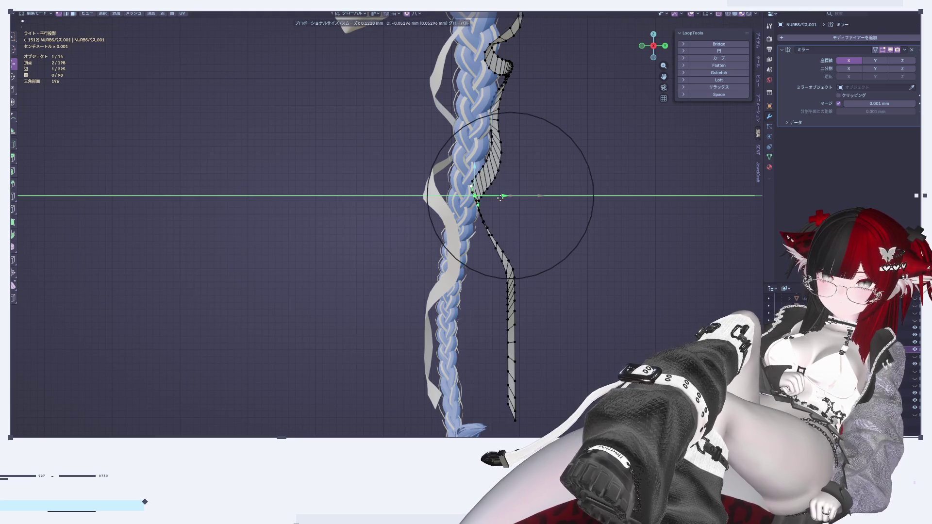
pyautogui.click(519, 200)
# Step: Nudge individual ribbon vertices along Y with proportional falloff so the strip hugs the braid
pyautogui.keyDown('alt'); pyautogui.click(526, 177); pyautogui.keyUp('alt')
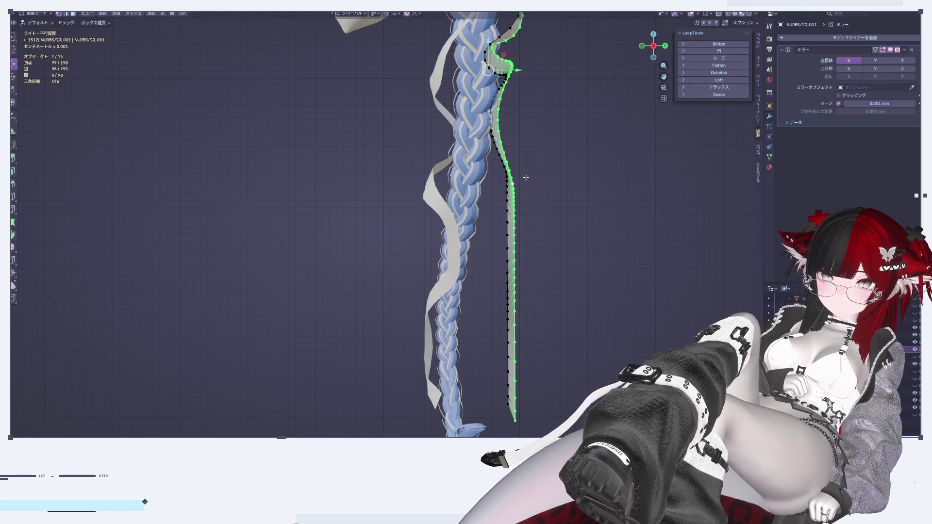
pyautogui.click(506, 172)
pyautogui.press('g')
pyautogui.press('y')
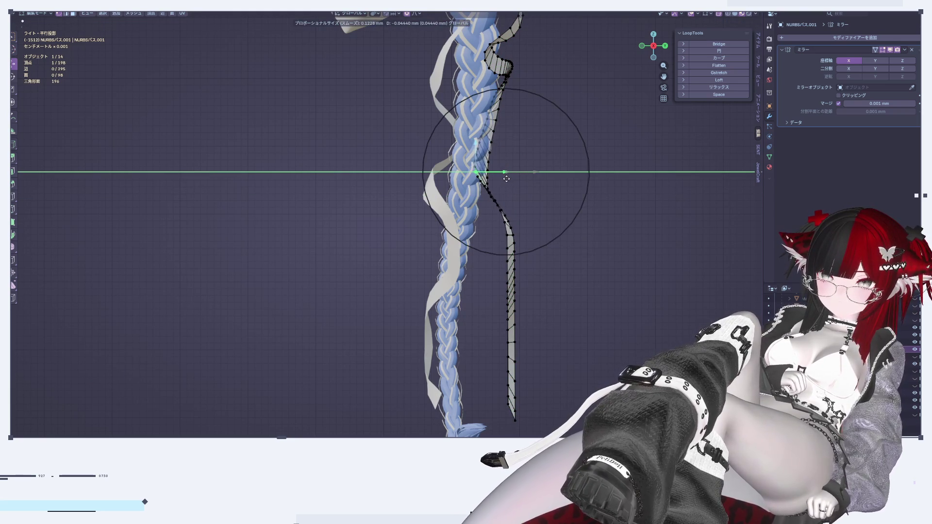
pyautogui.click(506, 178)
pyautogui.moveTo(507, 178)
pyautogui.mouseDown(button='middle')
pyautogui.moveTo(481, 215)
pyautogui.moveTo(536, 189)
pyautogui.moveTo(497, 171)
pyautogui.moveTo(548, 207)
pyautogui.mouseUp(button='middle')
pyautogui.press('g')
pyautogui.press('y')
pyautogui.click(500, 174)
# Step: Rotate the ribbon section with soft falloff and return to Object Mode
pyautogui.press('r')
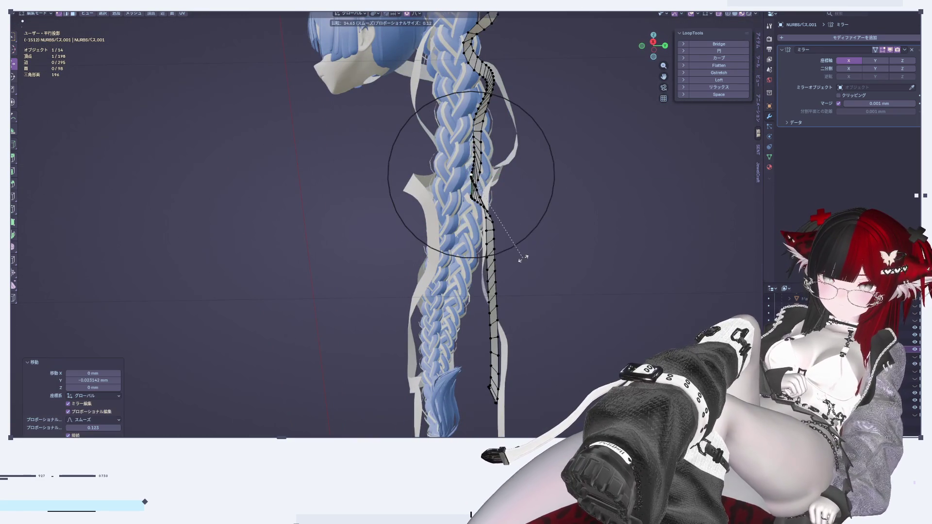
pyautogui.click(513, 280)
pyautogui.press('Tab')
pyautogui.moveTo(509, 284)
pyautogui.mouseDown(button='middle')
pyautogui.moveTo(537, 307)
pyautogui.moveTo(552, 301)
pyautogui.mouseUp(button='middle')
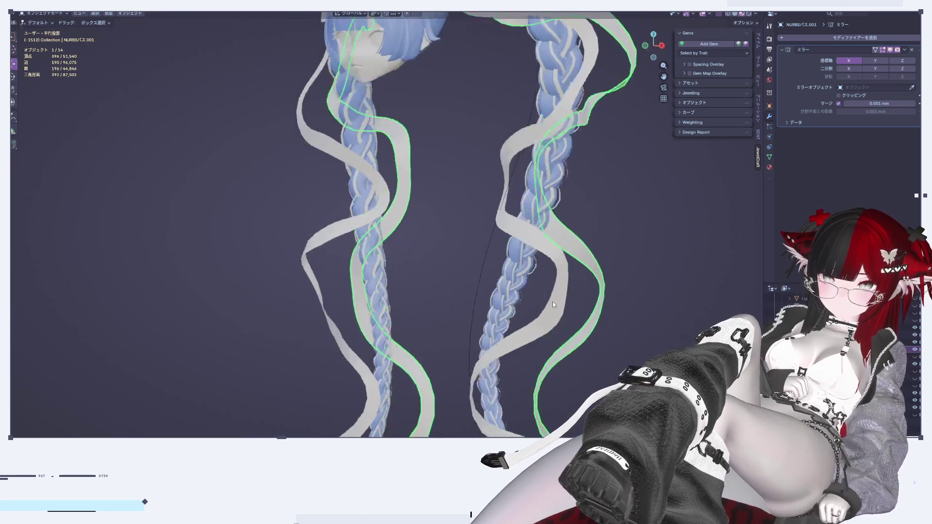
# Step: Switch to a side view of the braid and box-select the ribbon's lower vertices in Edit Mode
pyautogui.click(654, 56)
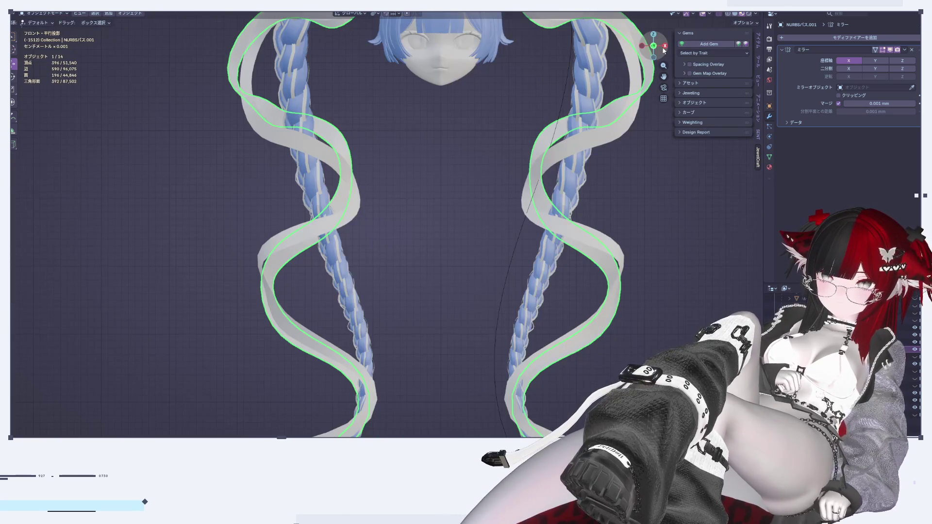
pyautogui.click(664, 47)
pyautogui.keyDown('shift'); pyautogui.moveTo(564, 286); pyautogui.dragTo(563, 209, button='middle'); pyautogui.keyUp('shift')
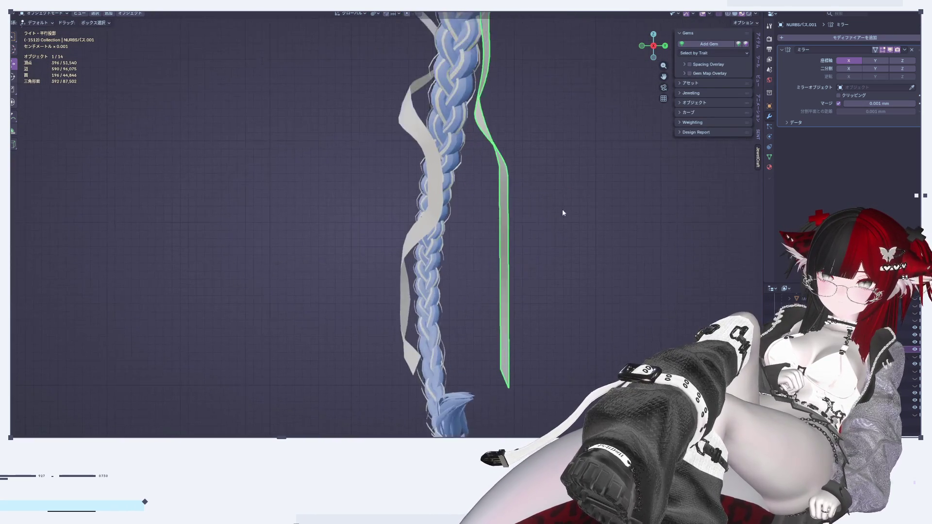
pyautogui.press('Tab')
pyautogui.moveTo(531, 420); pyautogui.dragTo(462, 207)
# Step: Tilt the lower ribbon strip by -30.1° with proportional editing, undoing the trial moves
pyautogui.press('g')
pyautogui.press('y')
pyautogui.click(480, 301)
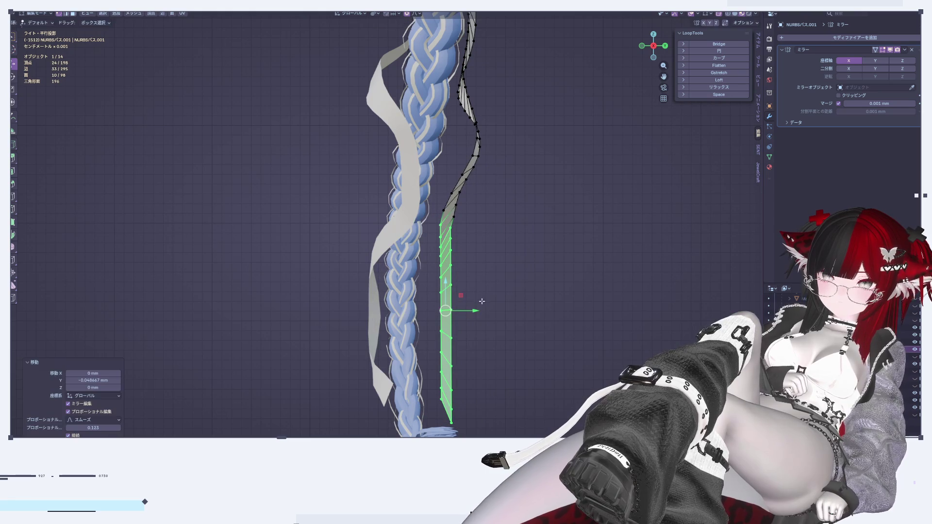
pyautogui.hotkey('ctrl', 'z')
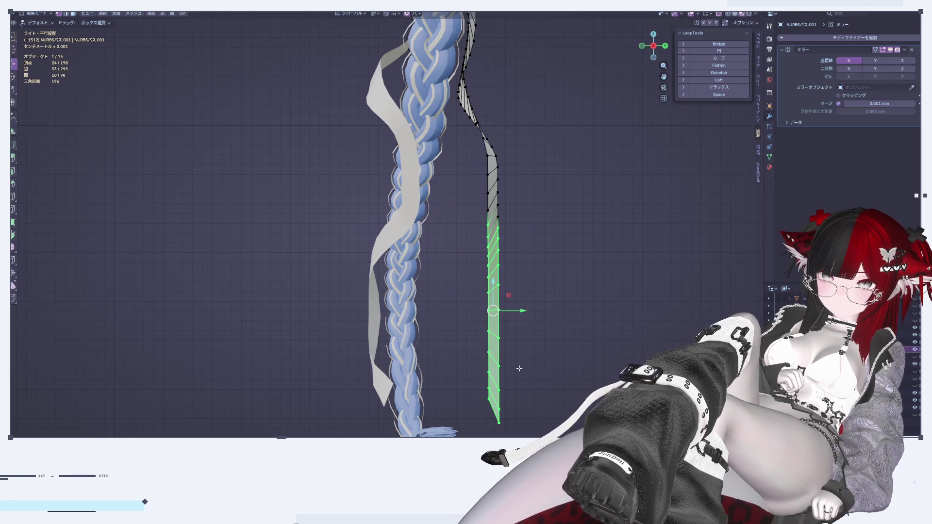
pyautogui.click(602, 345)
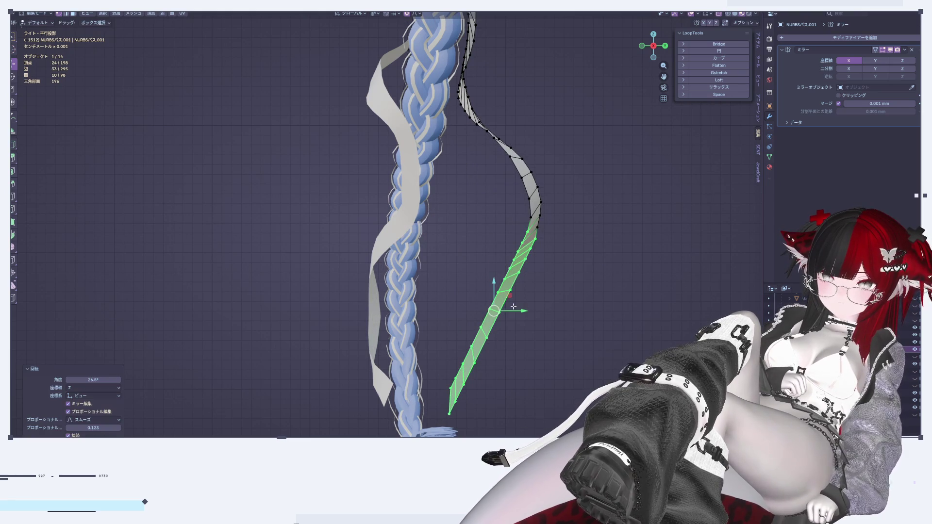
pyautogui.press('g')
pyautogui.press('y')
pyautogui.press('Escape')
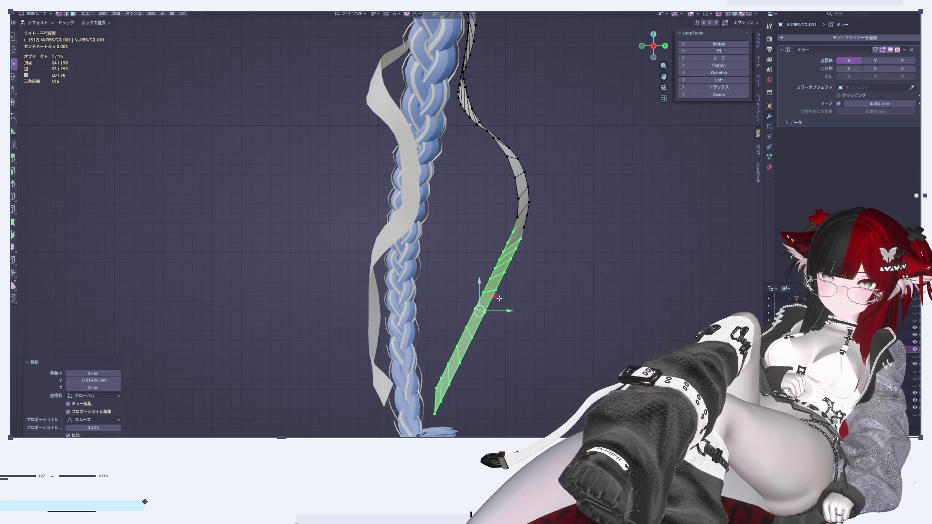
pyautogui.hotkey('ctrl', 'z')
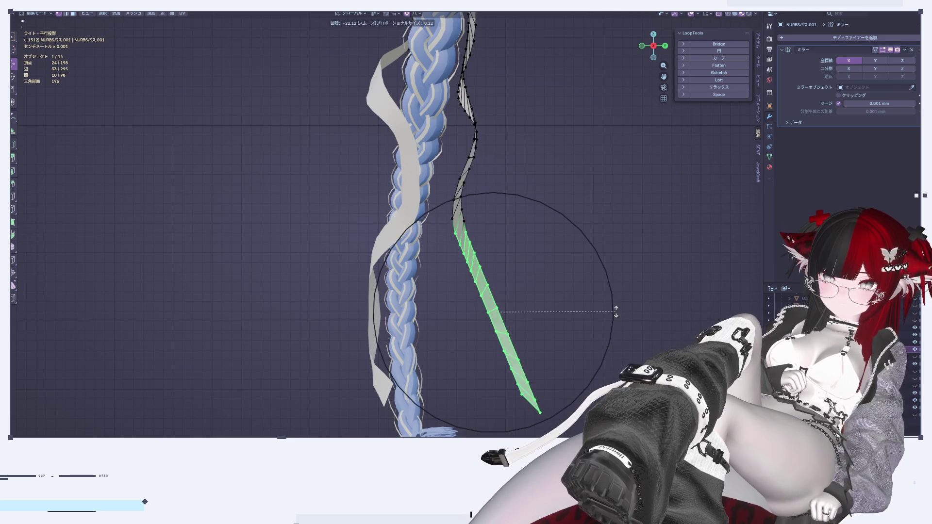
pyautogui.click(534, 319)
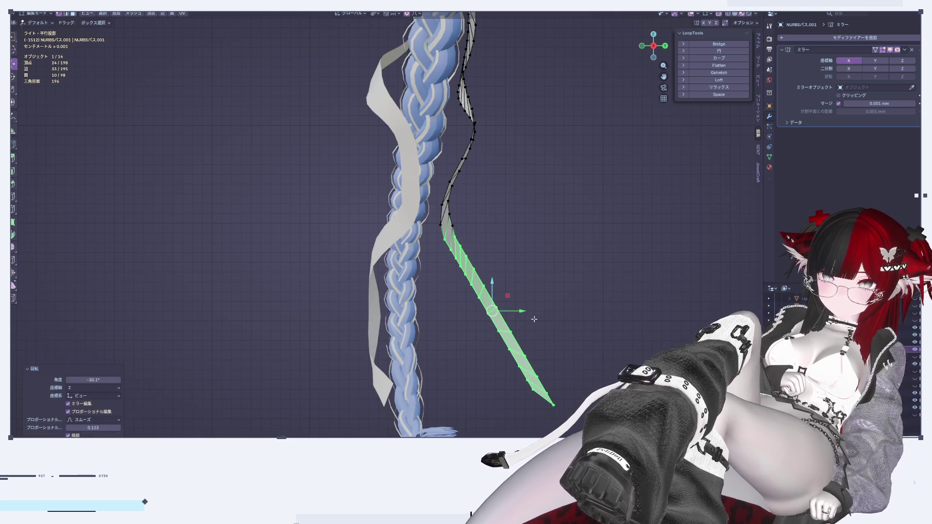
# Step: Bend the ribbon tip vertices leftward along Y with soft falloff
pyautogui.click(495, 312)
pyautogui.press('g')
pyautogui.press('y')
pyautogui.click(481, 331)
# Step: Leave Edit Mode, check the ribbons from side and front views, and re-enter Edit Mode
pyautogui.press('Tab')
pyautogui.moveTo(489, 358)
pyautogui.mouseDown(button='middle')
pyautogui.moveTo(447, 354)
pyautogui.moveTo(400, 373)
pyautogui.moveTo(409, 395)
pyautogui.moveTo(464, 404)
pyautogui.moveTo(515, 360)
pyautogui.mouseUp(button='middle')
pyautogui.moveTo(656, 46); pyautogui.dragTo(665, 50)
pyautogui.click(665, 50)
pyautogui.click(642, 46)
pyautogui.press('Tab')
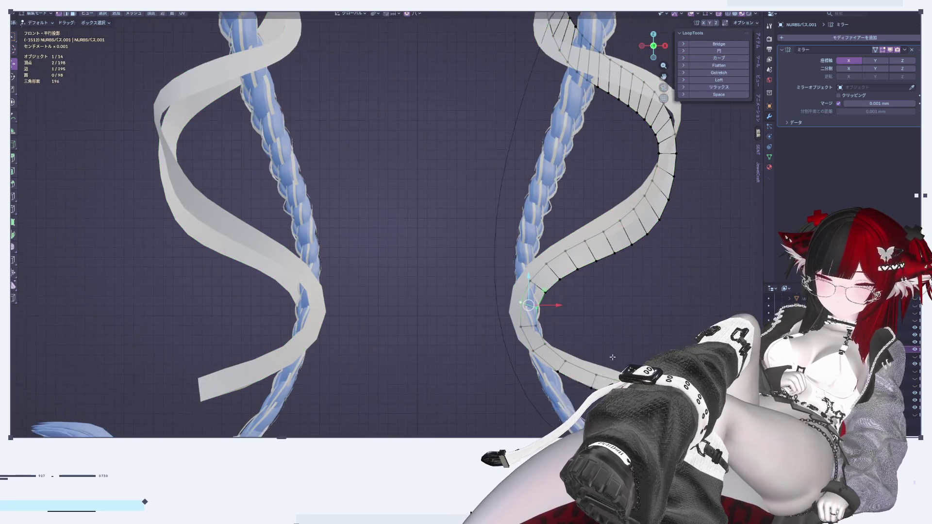
# Step: Add an edge loop near the ribbon tip with Ctrl+R and raise it with soft falloff
pyautogui.keyDown('shift'); pyautogui.moveTo(613, 357); pyautogui.dragTo(490, 325, button='middle'); pyautogui.keyUp('shift')
pyautogui.click(442, 330)
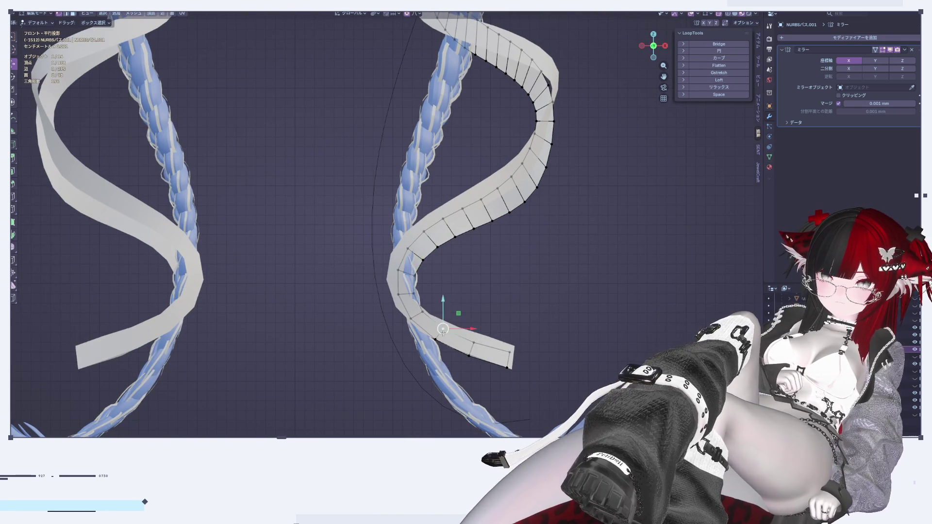
pyautogui.press('g')
pyautogui.press('Escape')
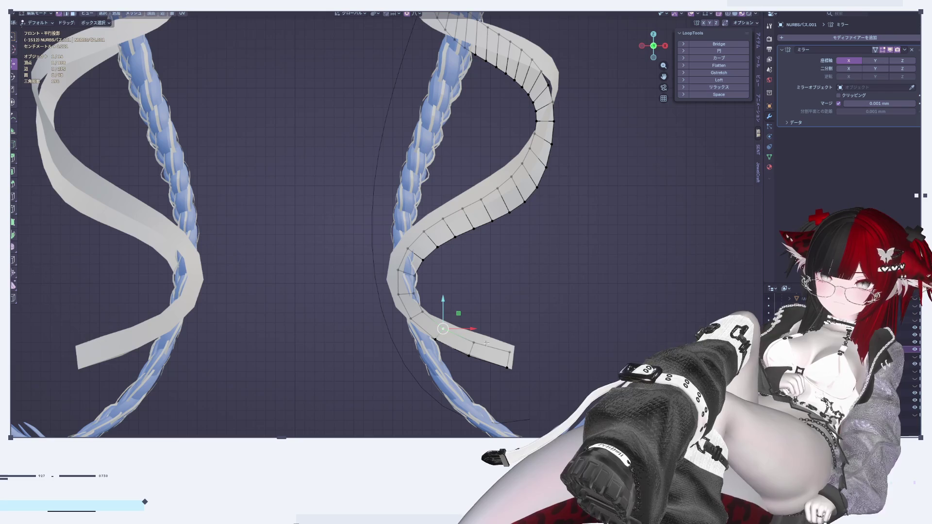
pyautogui.hotkey('ctrl', 'r')
pyautogui.click(461, 345)
pyautogui.rightClick(461, 345)
pyautogui.moveTo(462, 329); pyautogui.dragTo(470, 292)
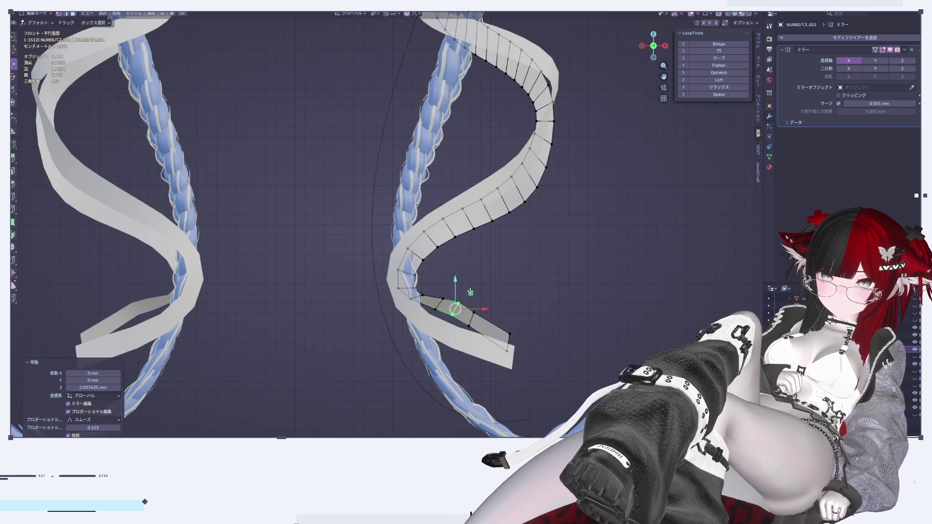
# Step: Lower the inner end edge along Z and slide it along the ribbon
pyautogui.click(418, 298)
pyautogui.press('g')
pyautogui.press('z')
pyautogui.click(491, 333)
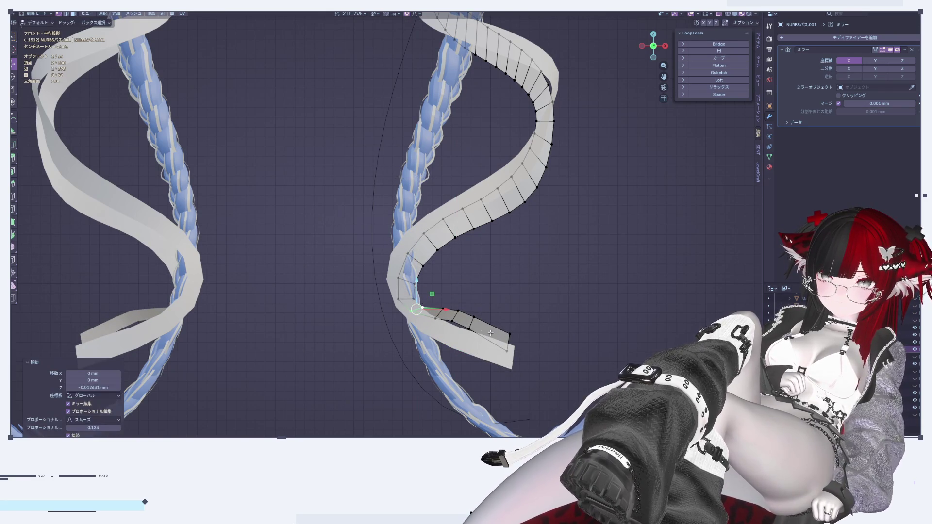
pyautogui.press('g')
# Step: Slide the next end edge along the strip, then exit Edit Mode
pyautogui.press('g')
pyautogui.click(489, 333)
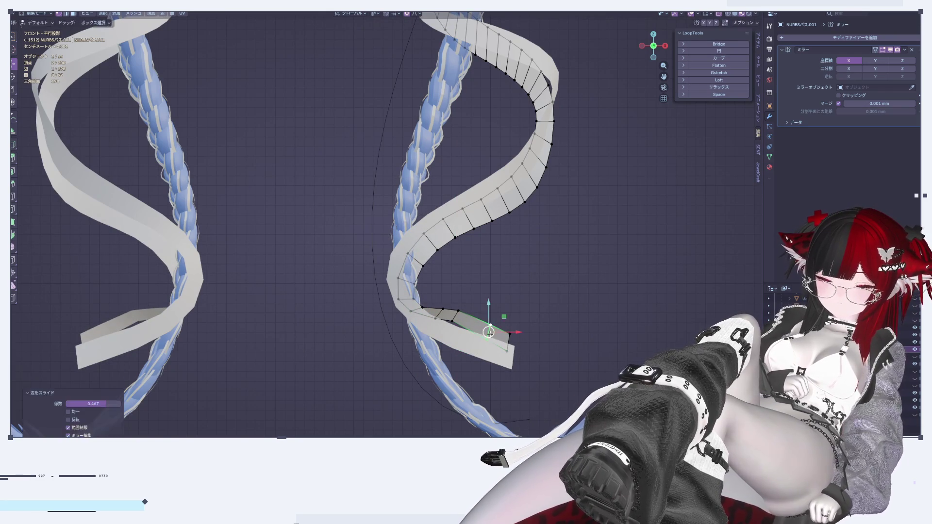
pyautogui.click(456, 316)
pyautogui.press('g')
pyautogui.press('g')
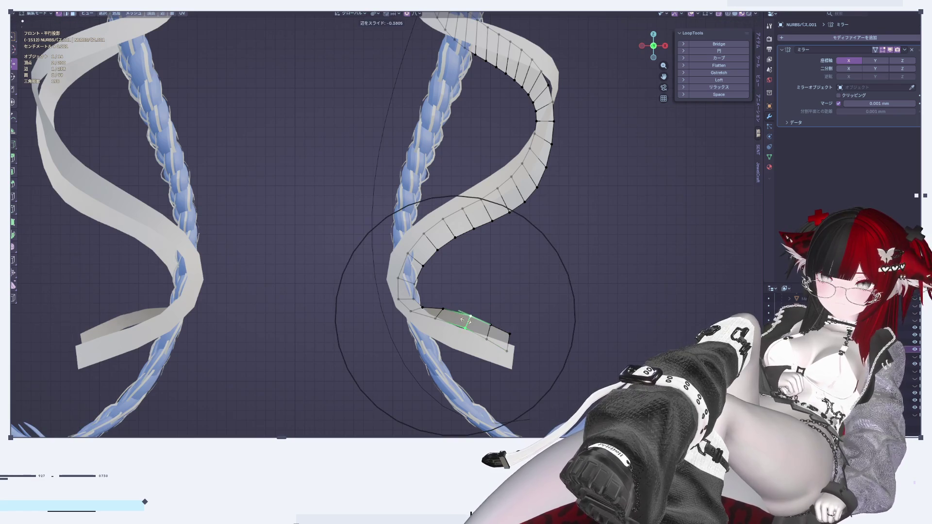
pyautogui.click(465, 320)
pyautogui.press('g')
pyautogui.press('g')
pyautogui.click(601, 310)
pyautogui.press('Tab')
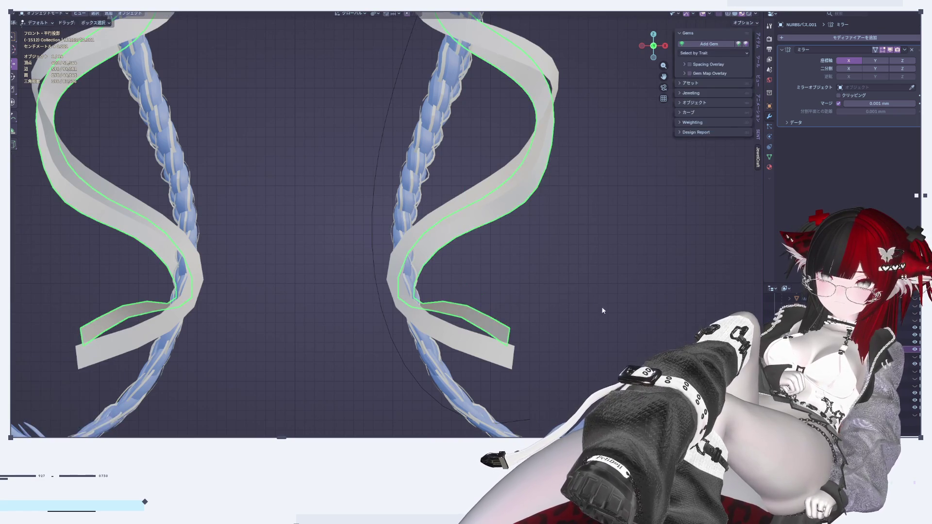
# Step: Lower the other front ribbon's end along Z in Edit Mode
pyautogui.scroll(-5, 622, 300)
pyautogui.scroll(6, 619, 298)
pyautogui.click(522, 336)
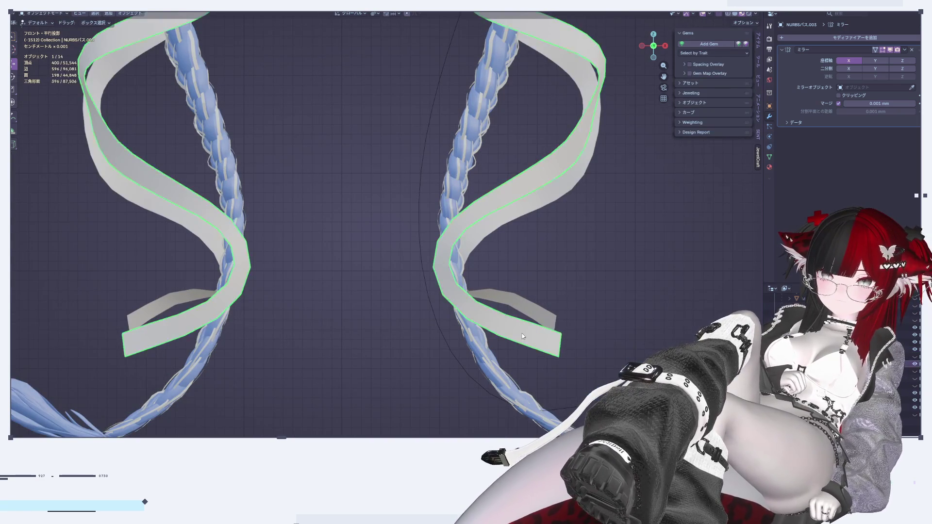
pyautogui.press('Tab')
pyautogui.press('g')
pyautogui.press('z')
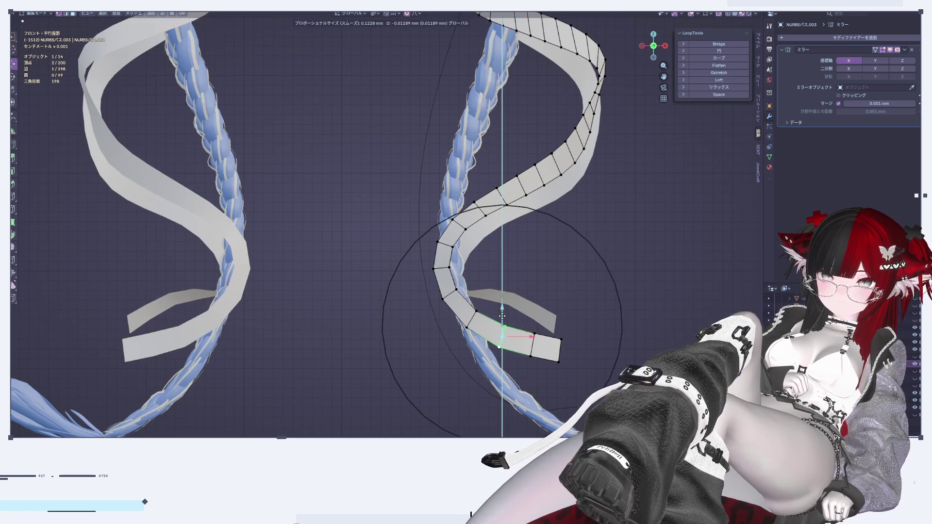
pyautogui.click(602, 284)
pyautogui.press('Tab')
# Step: View the braids from the side and show the Add Modifier Generate list
pyautogui.scroll(-5, 612, 272)
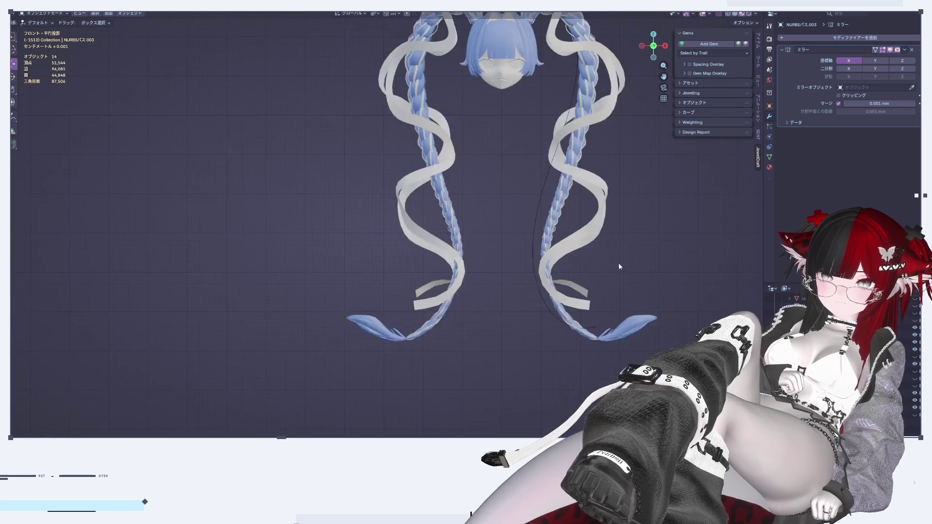
pyautogui.scroll(1, 607, 291)
pyautogui.moveTo(598, 307)
pyautogui.mouseDown(button='middle')
pyautogui.moveTo(514, 309)
pyautogui.moveTo(528, 371)
pyautogui.moveTo(440, 311)
pyautogui.moveTo(486, 336)
pyautogui.moveTo(467, 340)
pyautogui.moveTo(500, 363)
pyautogui.moveTo(497, 297)
pyautogui.moveTo(455, 358)
pyautogui.moveTo(535, 349)
pyautogui.moveTo(625, 293)
pyautogui.mouseUp(button='middle')
pyautogui.scroll(4, 535, 310)
pyautogui.scroll(2, 500, 364)
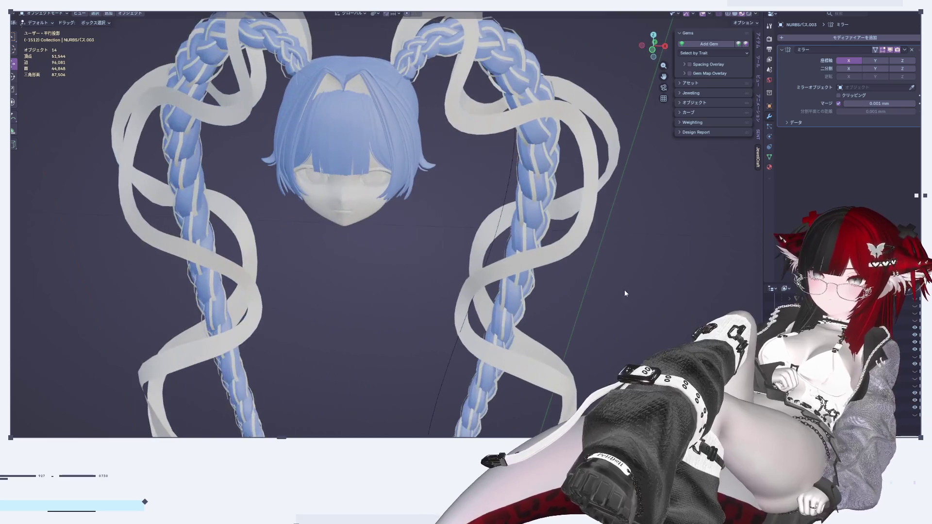
pyautogui.click(827, 37)
pyautogui.moveTo(807, 53)
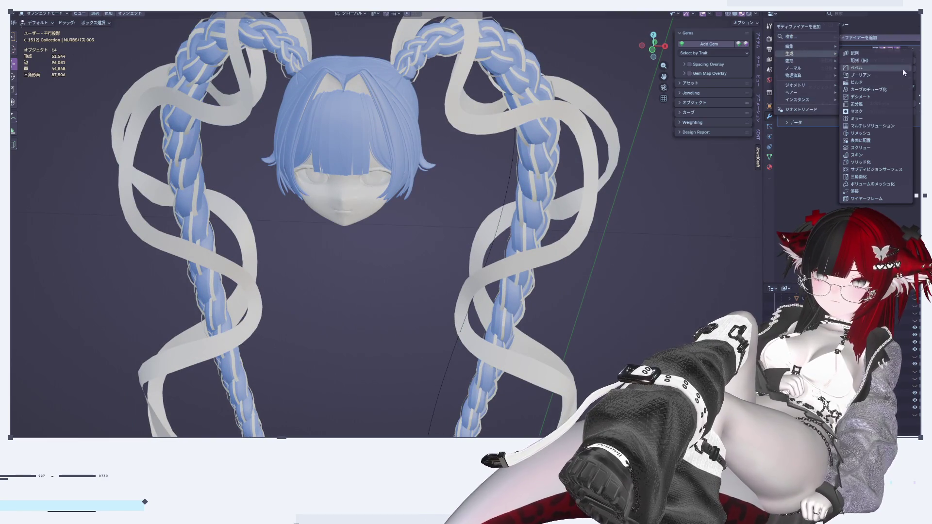
# Step: Try a Subdivision Surface modifier on the ribbon, then undo it
pyautogui.click(896, 170)
pyautogui.moveTo(622, 272); pyautogui.dragTo(634, 276, button='middle')
pyautogui.click(666, 46)
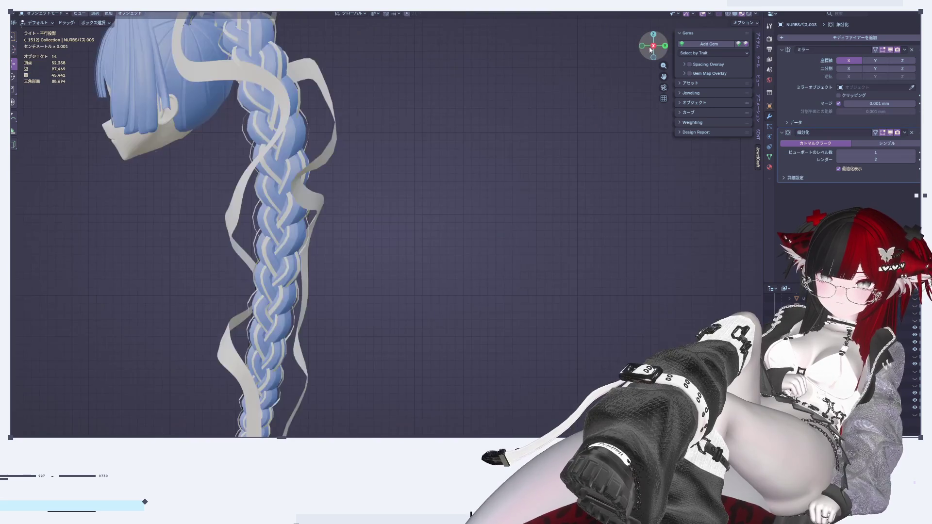
pyautogui.click(642, 46)
pyautogui.scroll(-5, 574, 275)
pyautogui.scroll(4, 554, 232)
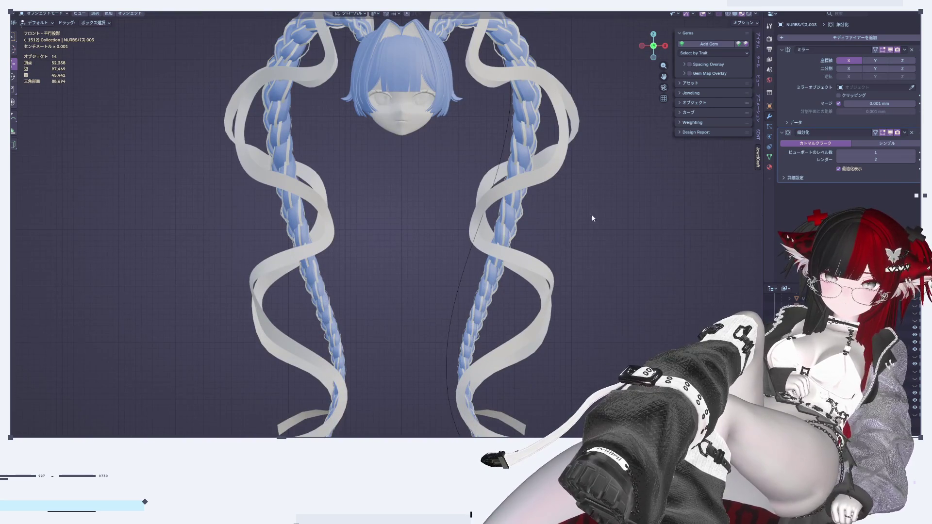
pyautogui.hotkey('ctrl', 'z')
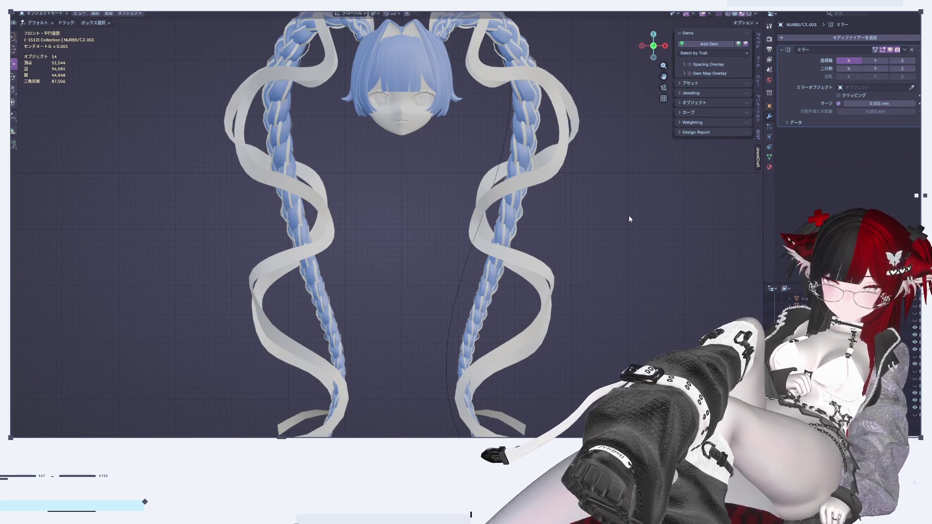
pyautogui.hotkey('ctrl', 'shift', 'z')
pyautogui.hotkey('ctrl', 'z')
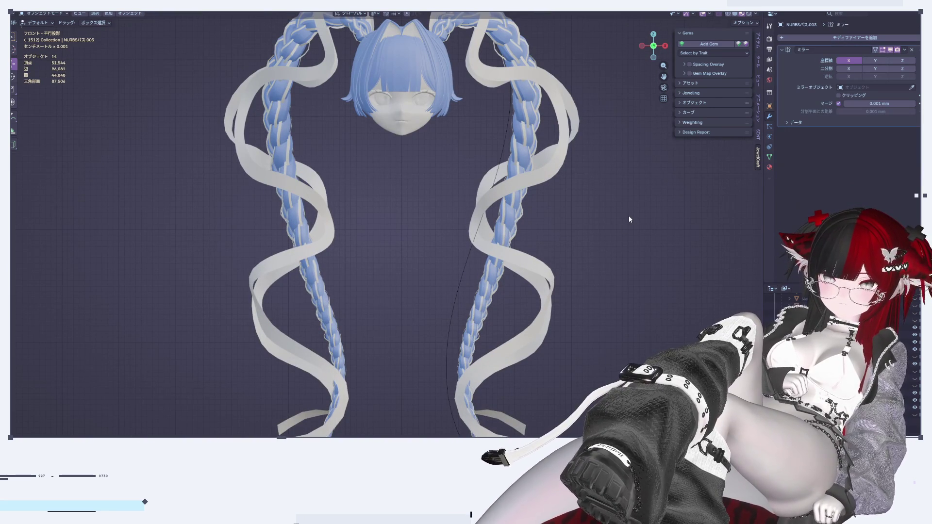
# Step: Add a Solidify modifier and bring its Thickness from 0.012 down to 0.003 mm
pyautogui.click(821, 37)
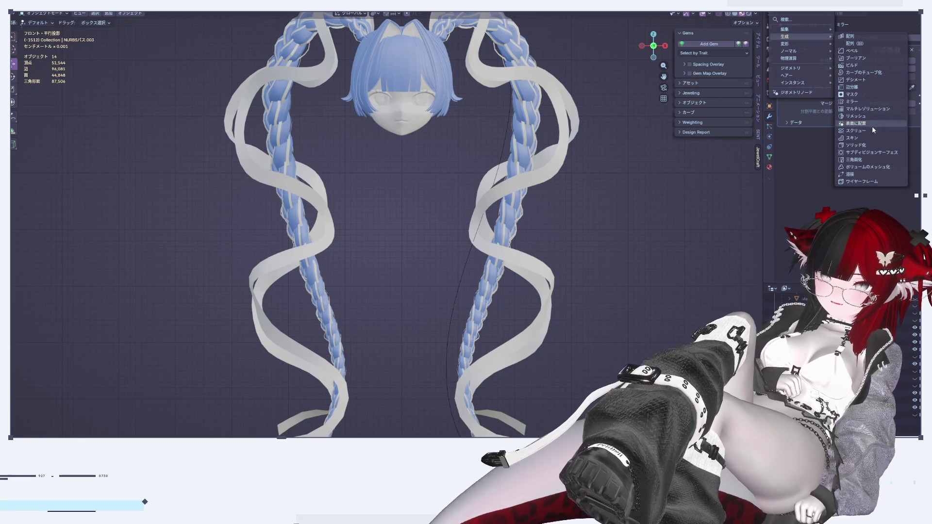
pyautogui.click(859, 142)
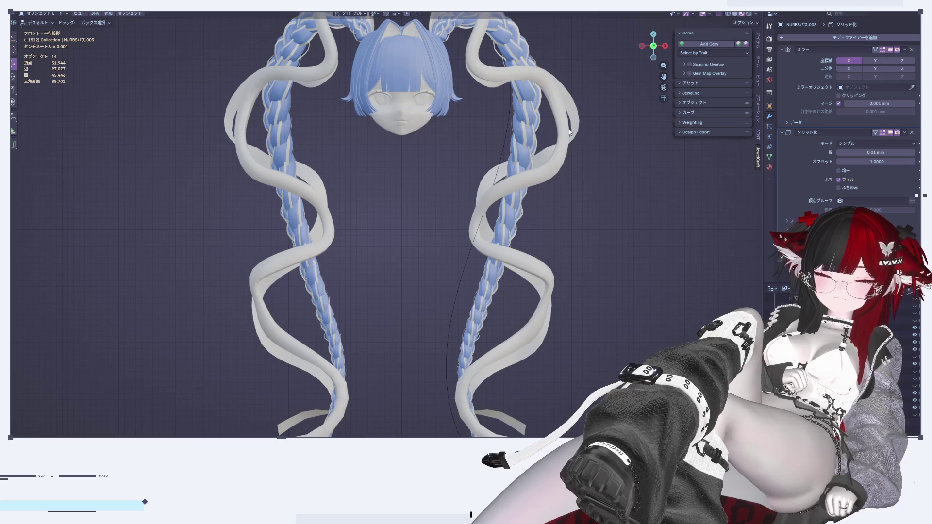
pyautogui.scroll(4, 568, 130)
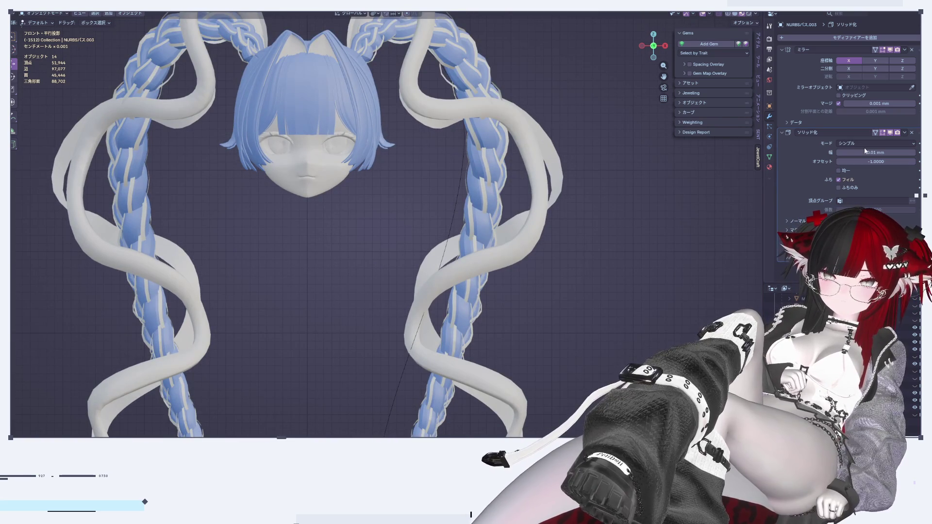
pyautogui.moveTo(866, 151); pyautogui.dragTo(848, 154)
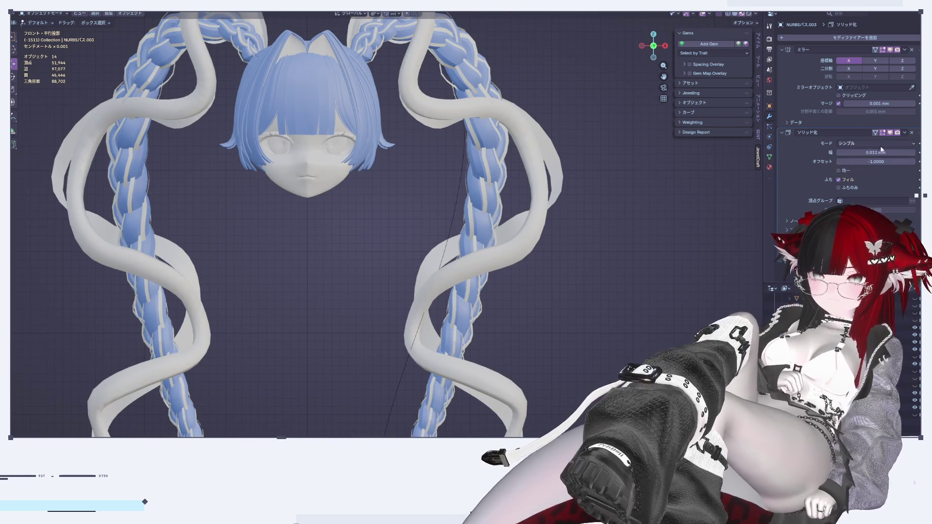
pyautogui.click(913, 153)
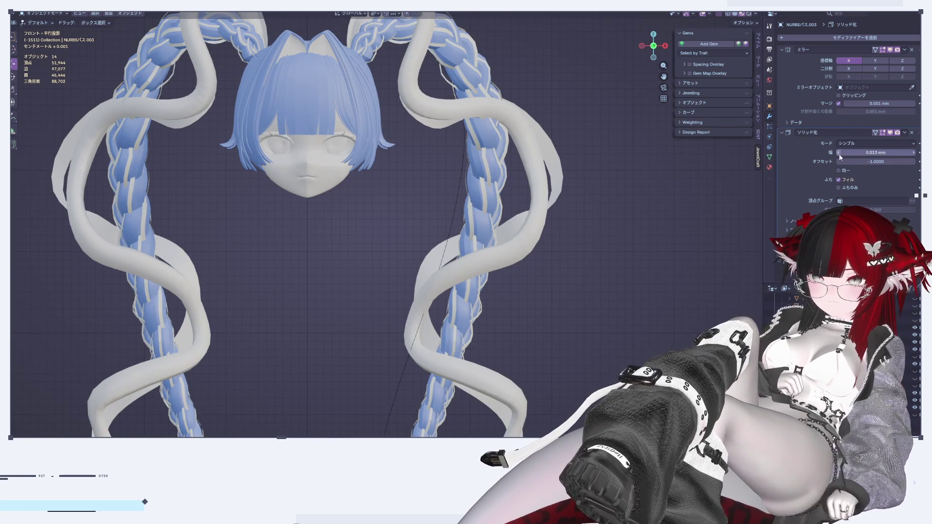
pyautogui.click(839, 153)
pyautogui.click(839, 153)
pyautogui.click(839, 153)
pyautogui.click(839, 153)
pyautogui.click(839, 153)
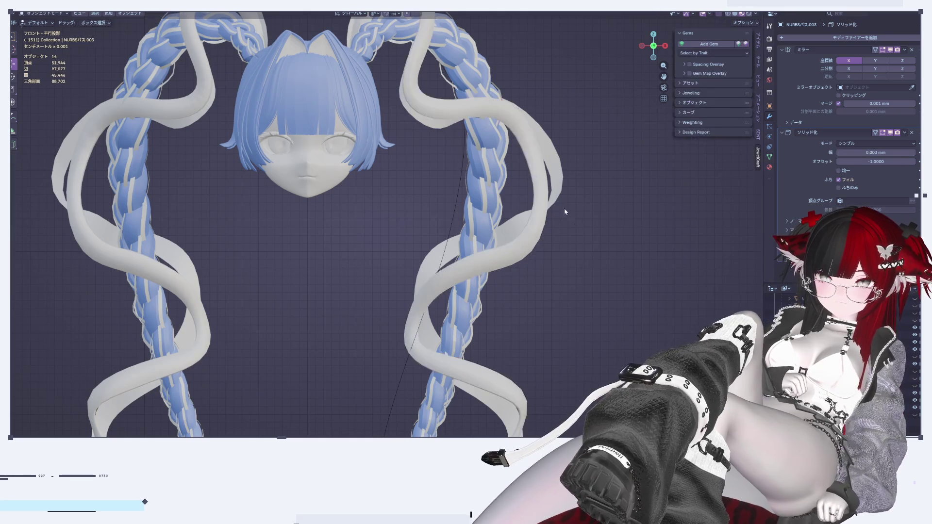
pyautogui.scroll(3, 564, 208)
pyautogui.moveTo(564, 208)
pyautogui.mouseDown(button='middle')
pyautogui.moveTo(573, 181)
pyautogui.moveTo(506, 174)
pyautogui.moveTo(458, 213)
pyautogui.mouseUp(button='middle')
# Step: Apply Shade Auto Smooth and Shade Smooth to the ribbon wrapping the braid
pyautogui.rightClick(459, 213)
pyautogui.click(458, 217)
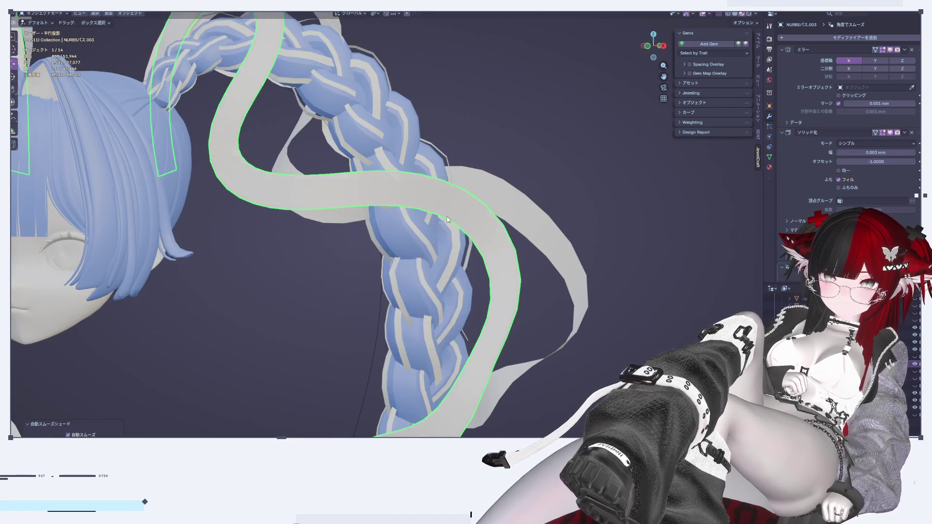
pyautogui.moveTo(526, 174)
pyautogui.mouseDown(button='middle')
pyautogui.moveTo(543, 214)
pyautogui.moveTo(466, 219)
pyautogui.moveTo(477, 212)
pyautogui.moveTo(552, 252)
pyautogui.moveTo(476, 223)
pyautogui.moveTo(471, 208)
pyautogui.mouseUp(button='middle')
pyautogui.click(470, 208)
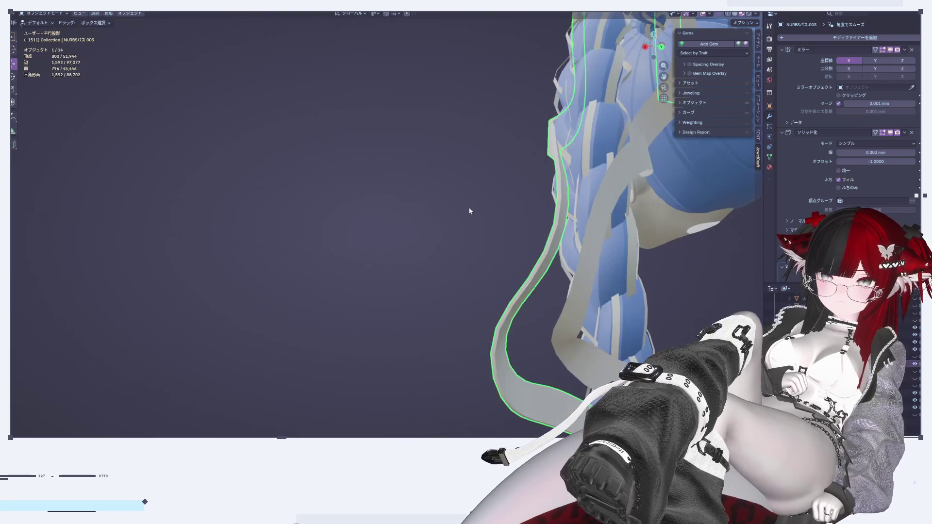
pyautogui.rightClick(472, 212)
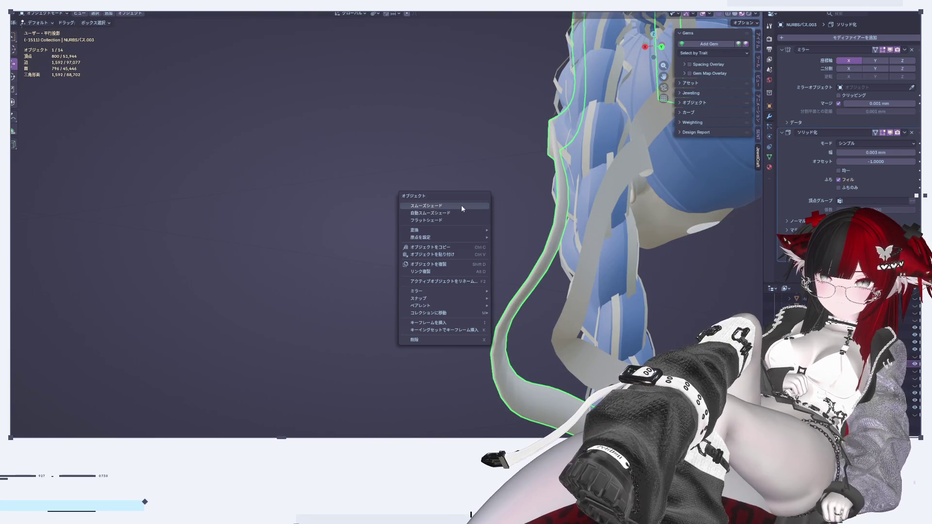
pyautogui.click(462, 206)
pyautogui.moveTo(462, 205)
pyautogui.mouseDown(button='middle')
pyautogui.moveTo(437, 240)
pyautogui.moveTo(610, 231)
pyautogui.moveTo(515, 269)
pyautogui.moveTo(515, 278)
pyautogui.moveTo(564, 277)
pyautogui.moveTo(501, 257)
pyautogui.mouseUp(button='middle')
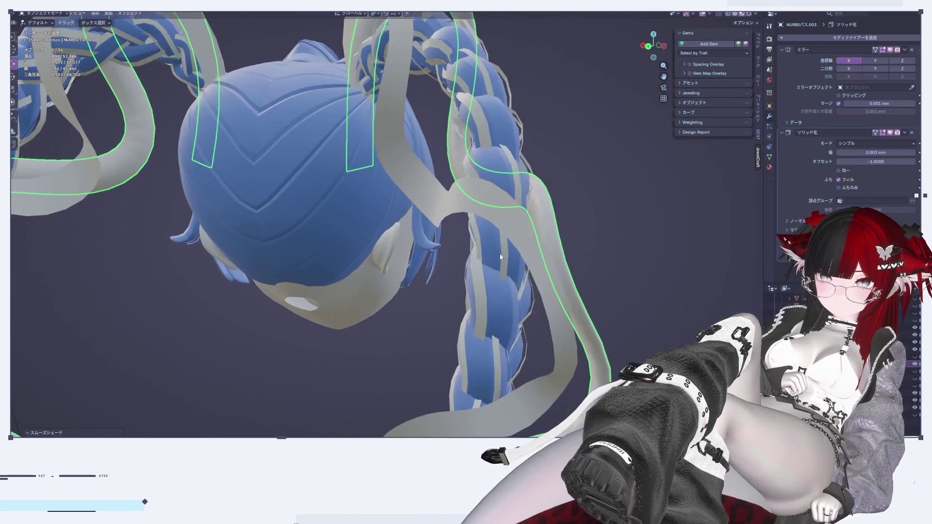
# Step: Add a Solidify modifier to the second ribbon, NURBSパス.001
pyautogui.keyDown('shift'); pyautogui.click(475, 212); pyautogui.keyUp('shift')
pyautogui.rightClick(609, 213)
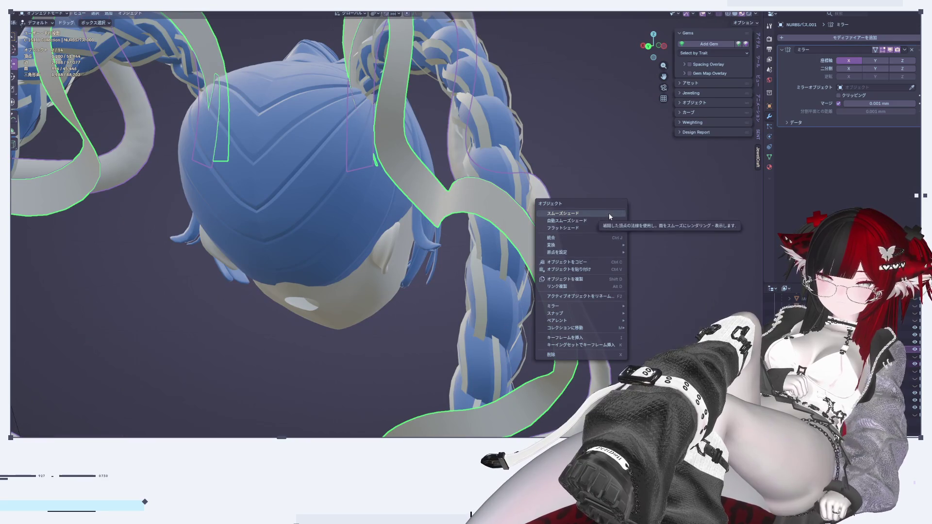
pyautogui.click(532, 227)
pyautogui.click(815, 37)
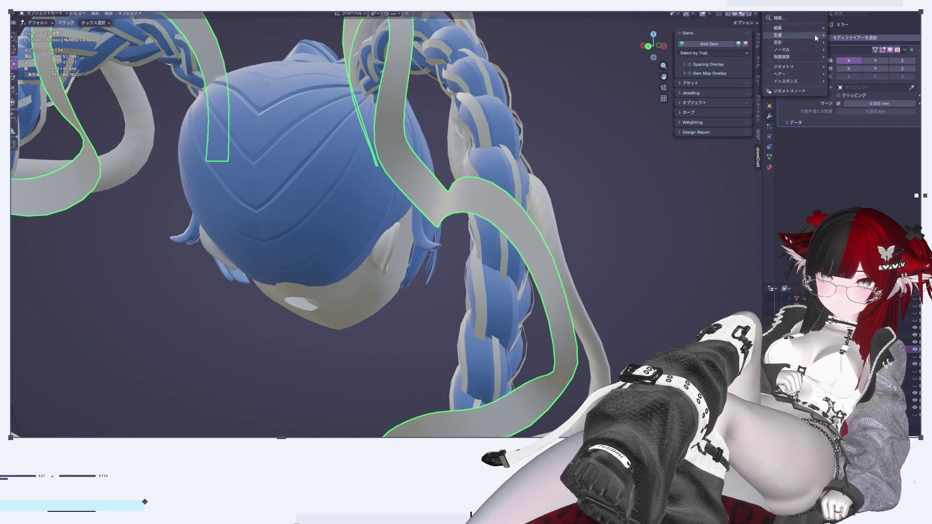
pyautogui.moveTo(814, 34)
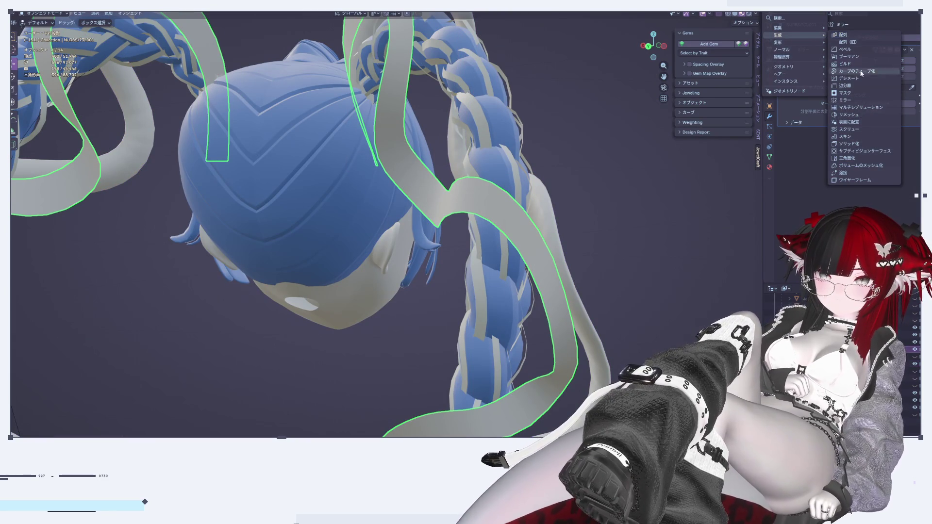
pyautogui.click(860, 143)
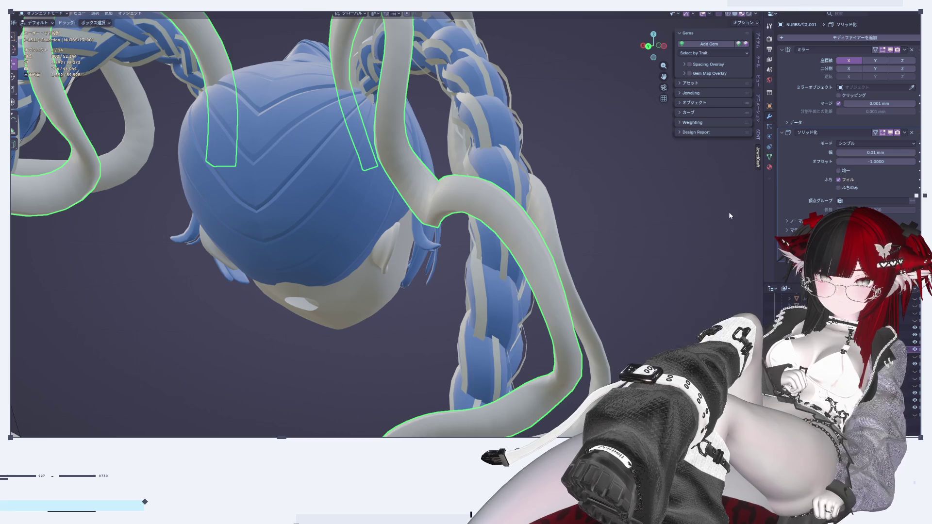
# Step: Set the second ribbon's Solidify Thickness to 0.003 mm and deselect everything
pyautogui.moveTo(680, 178); pyautogui.dragTo(908, 153, button='middle')
pyautogui.click(840, 153)
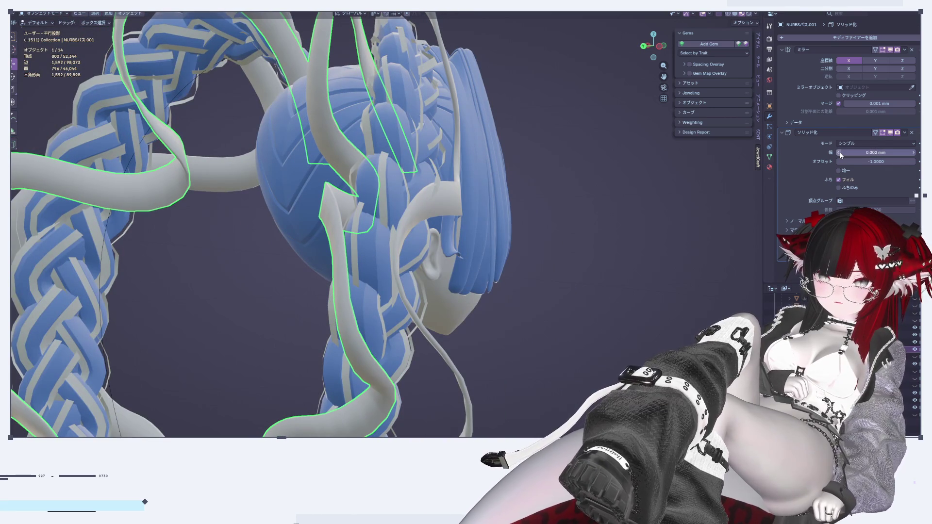
pyautogui.click(915, 154)
pyautogui.click(615, 194)
pyautogui.moveTo(616, 195)
pyautogui.mouseDown(button='middle')
pyautogui.moveTo(565, 231)
pyautogui.moveTo(617, 237)
pyautogui.mouseUp(button='middle')
pyautogui.scroll(5, 738, 241)
pyautogui.scroll(-8, 418, 261)
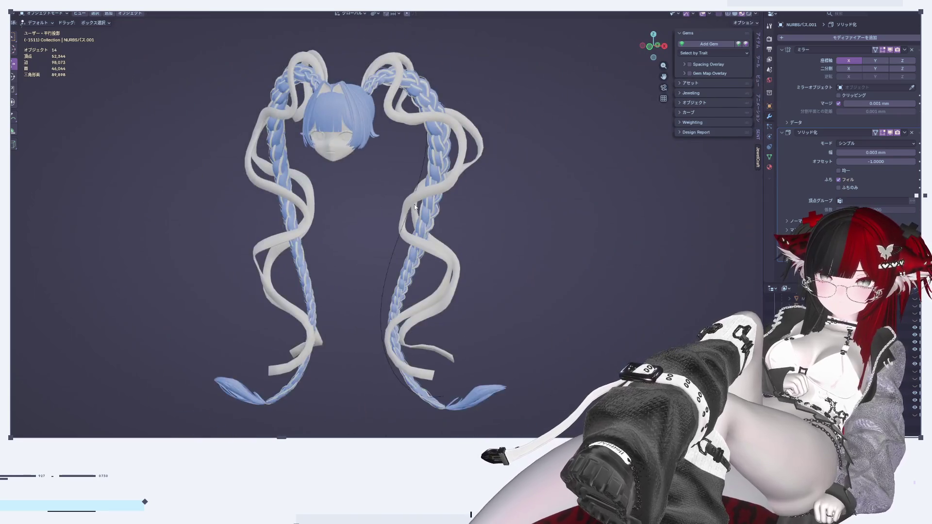
pyautogui.scroll(5, 415, 207)
# Step: Select both ribbons, enter Edit Mode with all geometry selected, and show the Alt+N normals menu
pyautogui.press('a')
pyautogui.keyDown('shift'); pyautogui.moveTo(415, 65); pyautogui.dragTo(452, 280, button='middle'); pyautogui.keyUp('shift')
pyautogui.scroll(3, 451, 279)
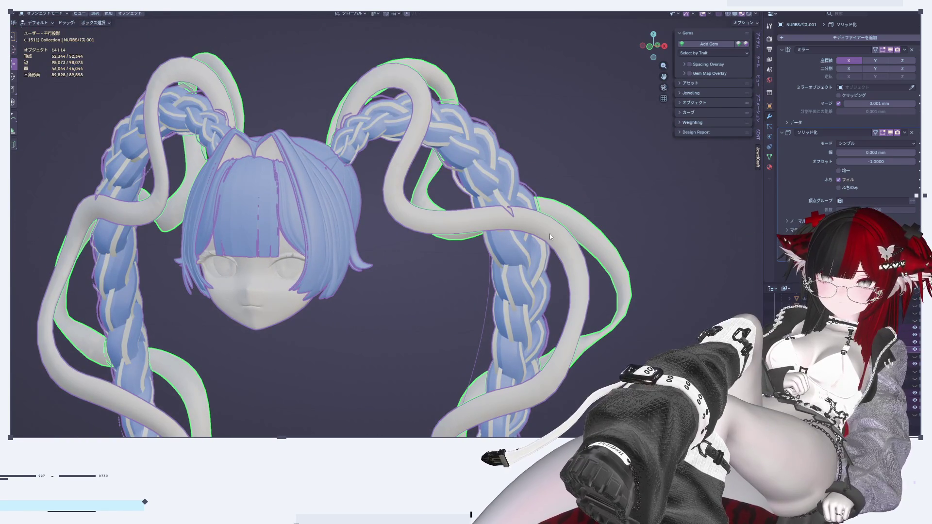
pyautogui.press('Tab')
pyautogui.press('a')
pyautogui.hotkey('alt', 'n')
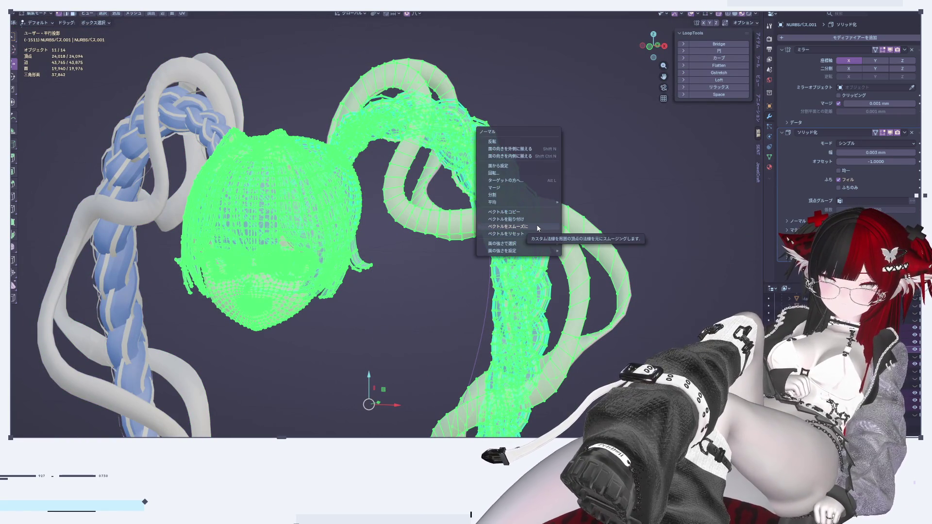
# Step: Select both white ribbons and recalculate their normals to face outside
pyautogui.press('Tab')
pyautogui.click(645, 192)
pyautogui.moveTo(625, 206)
pyautogui.mouseDown(button='middle')
pyautogui.moveTo(602, 241)
pyautogui.moveTo(555, 203)
pyautogui.moveTo(485, 199)
pyautogui.moveTo(602, 268)
pyautogui.moveTo(521, 269)
pyautogui.moveTo(463, 246)
pyautogui.mouseUp(button='middle')
pyautogui.click(554, 207)
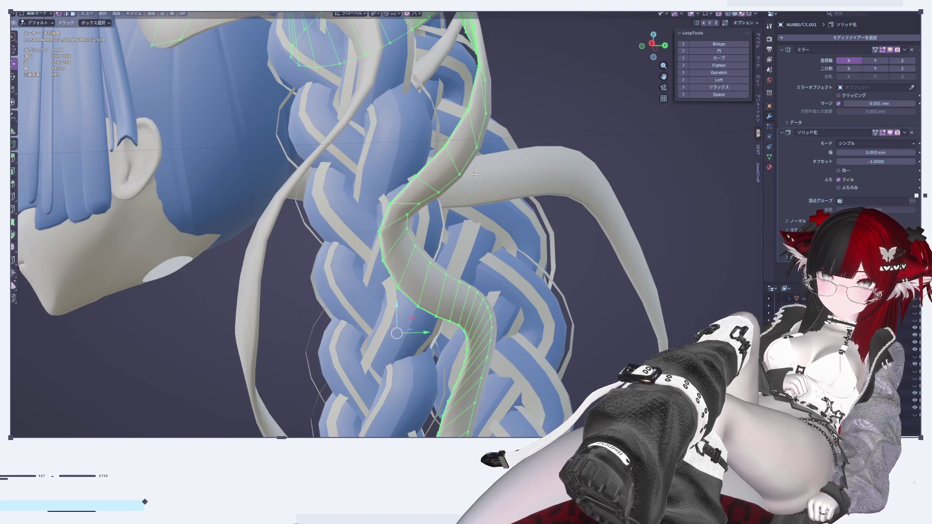
pyautogui.keyDown('shift'); pyautogui.click(279, 190); pyautogui.keyUp('shift')
pyautogui.press('Tab')
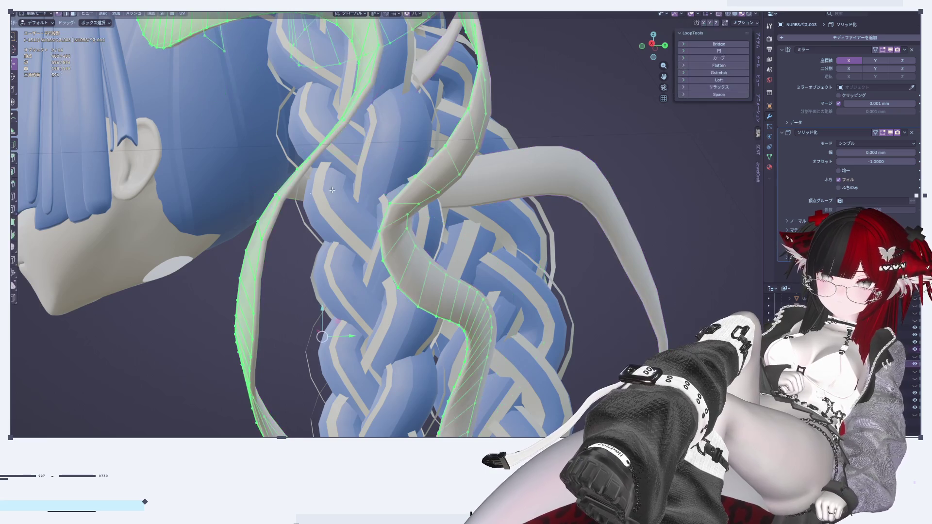
pyautogui.hotkey('alt', 'n')
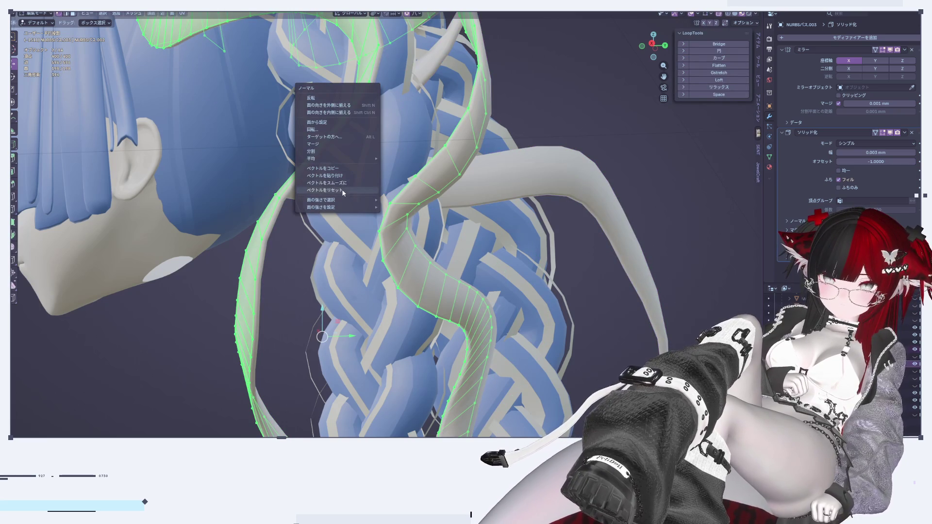
pyautogui.click(328, 104)
pyautogui.press('Tab')
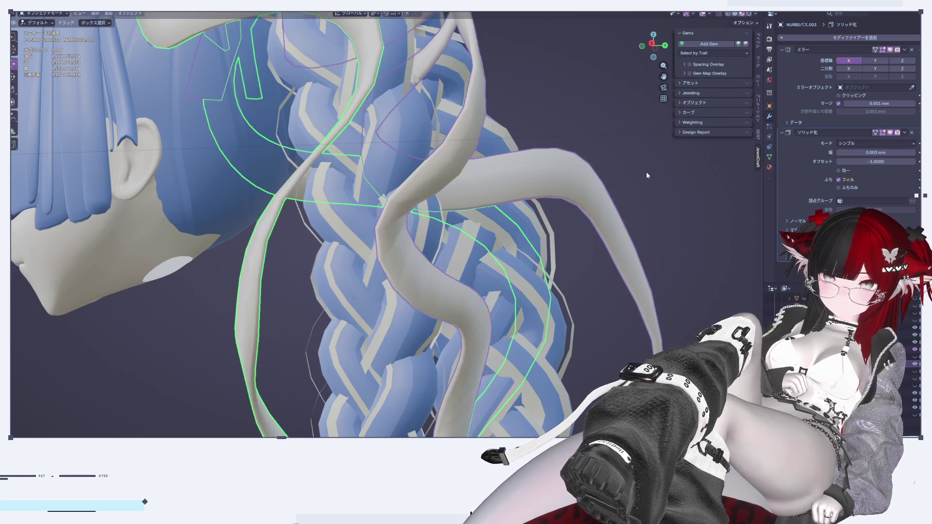
# Step: Switch the viewport to plain grey solid shading and toggle the see-through display
pyautogui.moveTo(645, 241)
pyautogui.mouseDown(button='middle')
pyautogui.moveTo(573, 238)
pyautogui.moveTo(556, 259)
pyautogui.moveTo(474, 289)
pyautogui.moveTo(545, 279)
pyautogui.moveTo(563, 252)
pyautogui.mouseUp(button='middle')
pyautogui.scroll(-3, 557, 259)
pyautogui.click(732, 17)
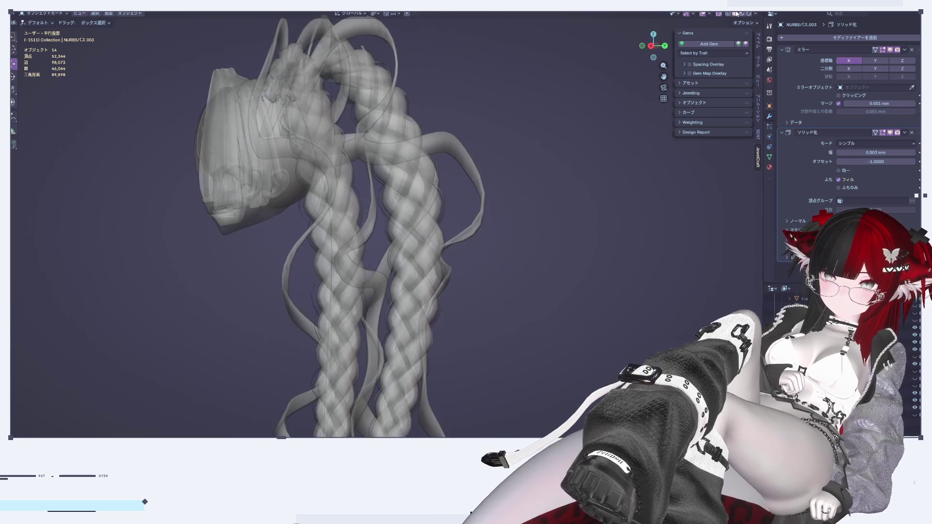
pyautogui.click(720, 16)
pyautogui.moveTo(500, 252)
pyautogui.mouseDown(button='middle')
pyautogui.moveTo(436, 255)
pyautogui.moveTo(455, 213)
pyautogui.moveTo(437, 212)
pyautogui.mouseUp(button='middle')
pyautogui.scroll(5, 454, 213)
# Step: Smooth the normal vectors of all vertices on the ribbon tube behind the head
pyautogui.click(437, 289)
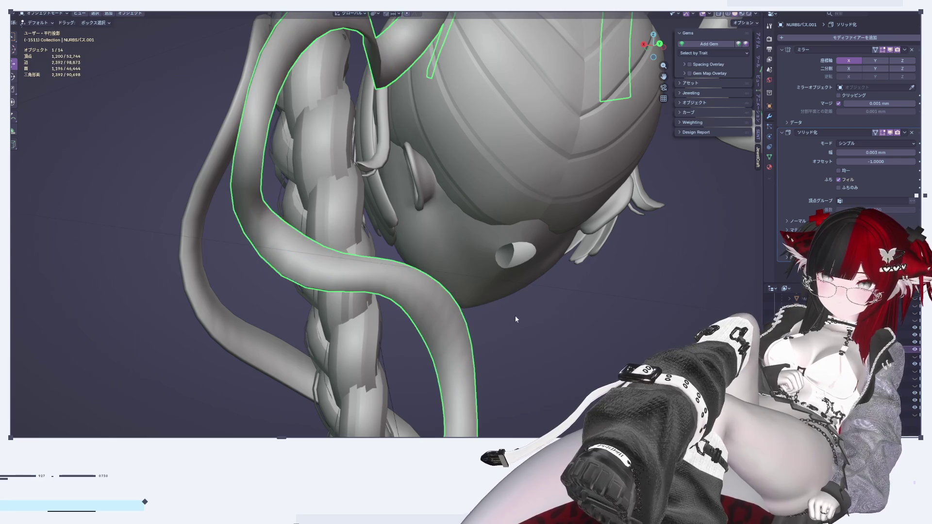
pyautogui.press('Tab')
pyautogui.press('Tab')
pyautogui.press('Tab')
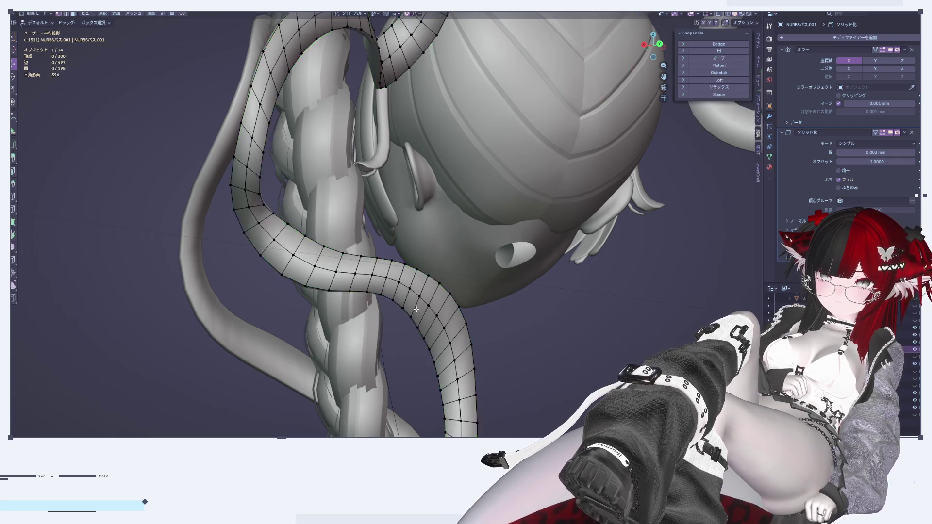
pyautogui.press('a')
pyautogui.hotkey('alt', 'n')
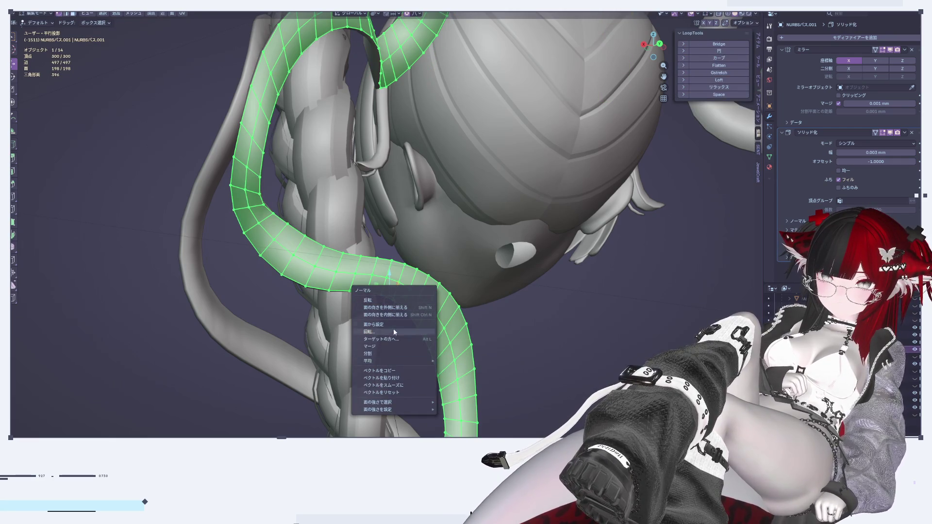
pyautogui.click(402, 393)
pyautogui.hotkey('alt', 'n')
pyautogui.click(403, 385)
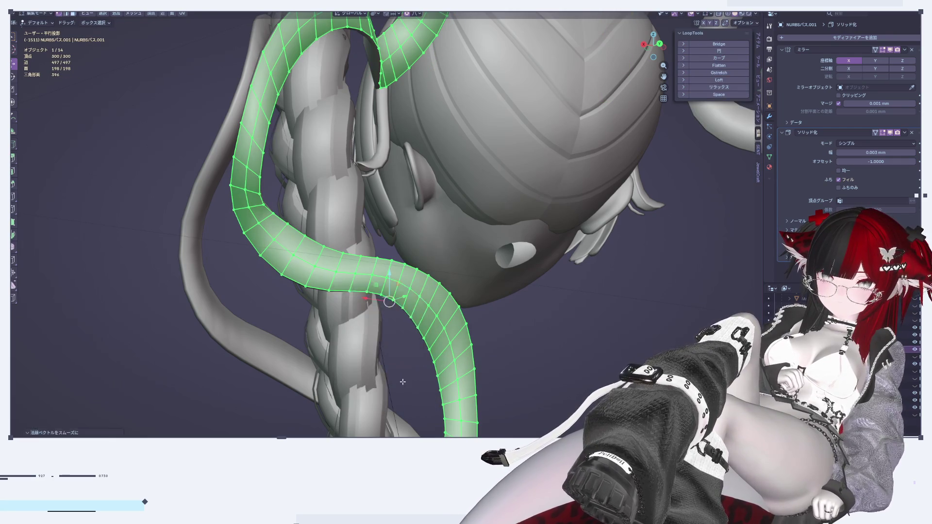
pyautogui.press('Tab')
# Step: Dissolve a lengthwise edge loop on the ribbon tube, leaving 200 vertices
pyautogui.click(555, 344)
pyautogui.click(464, 322)
pyautogui.press('Tab')
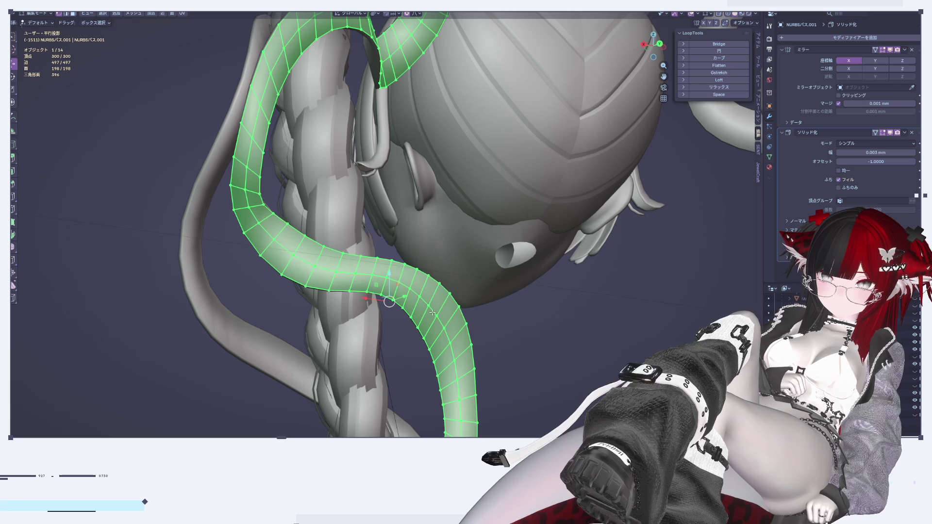
pyautogui.keyDown('alt'); pyautogui.click(432, 312); pyautogui.keyUp('alt')
pyautogui.press('x')
pyautogui.click(407, 361)
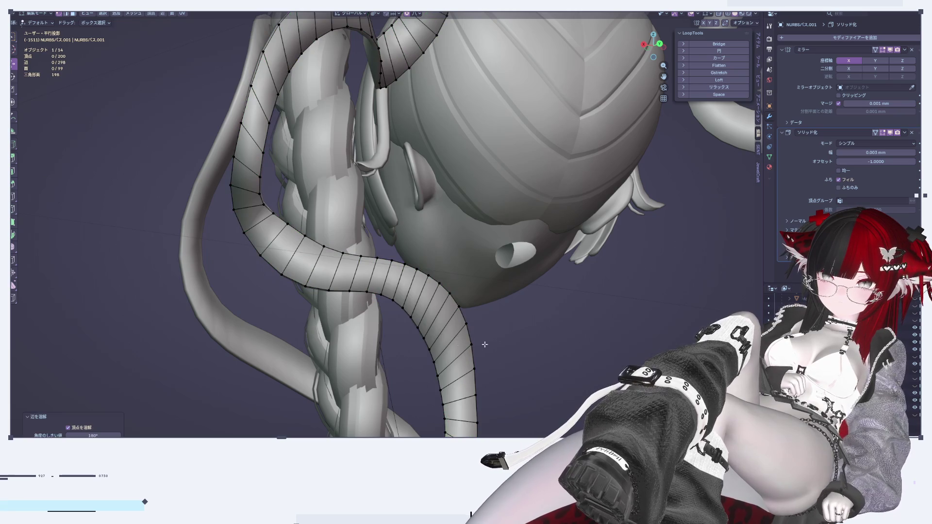
pyautogui.press('Tab')
pyautogui.click(526, 342)
pyautogui.moveTo(526, 342)
pyautogui.mouseDown(button='middle')
pyautogui.moveTo(488, 344)
pyautogui.moveTo(464, 289)
pyautogui.moveTo(538, 283)
pyautogui.moveTo(547, 261)
pyautogui.moveTo(534, 297)
pyautogui.moveTo(496, 315)
pyautogui.mouseUp(button='middle')
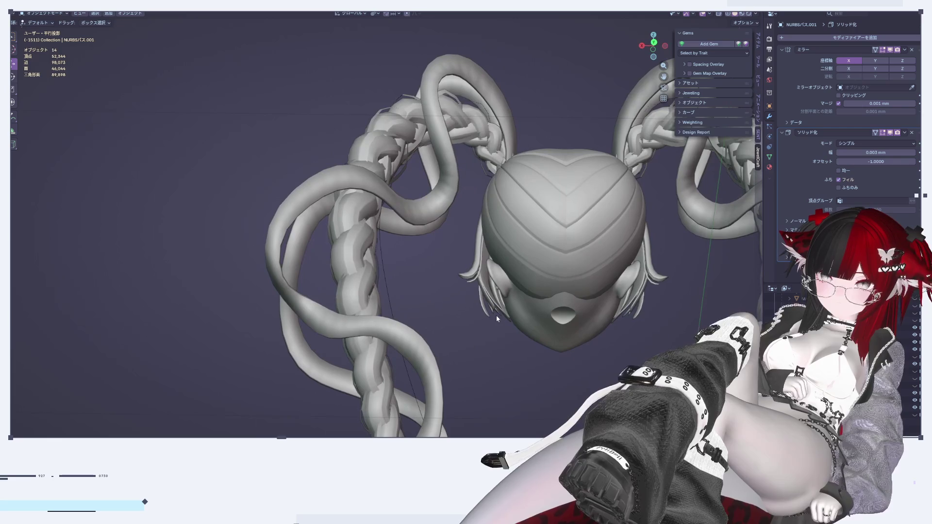
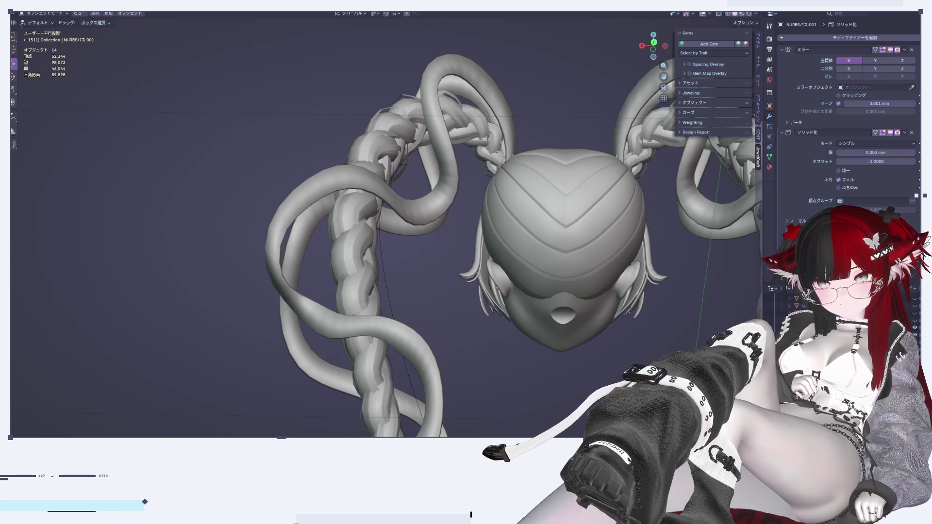
# Step: Try Flat lighting in the Viewport Shading options
pyautogui.click(751, 26)
pyautogui.click(750, 26)
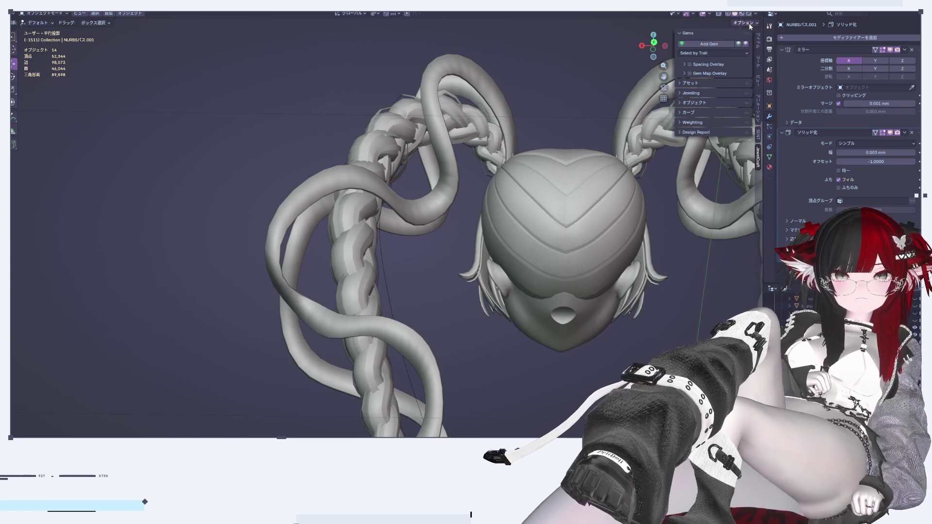
pyautogui.click(755, 15)
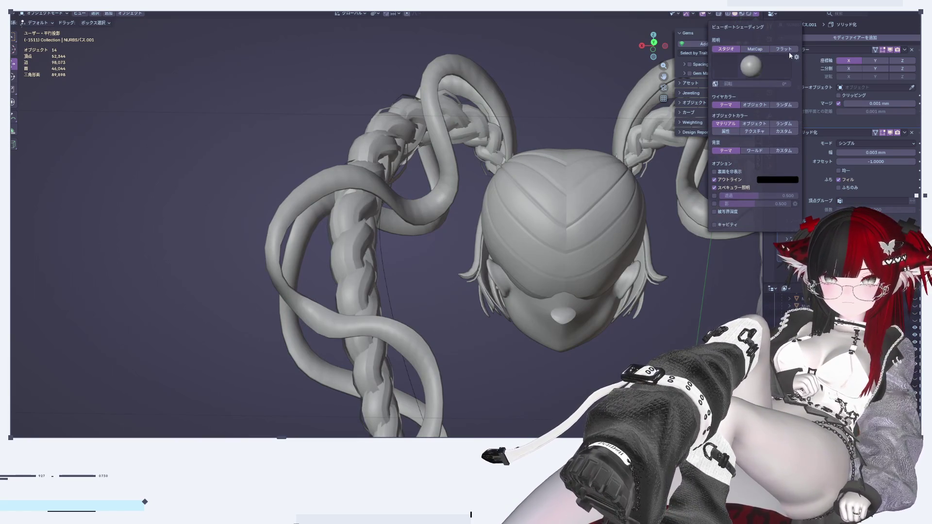
pyautogui.click(788, 50)
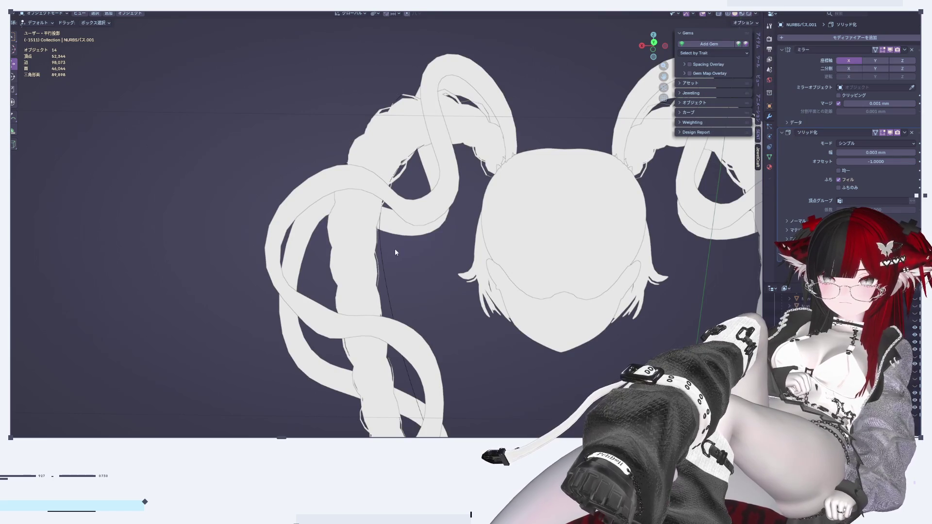
# Step: Bring the hair model into front orthographic view, then angle it slightly
pyautogui.moveTo(393, 268)
pyautogui.mouseDown(button='middle')
pyautogui.moveTo(507, 284)
pyautogui.moveTo(548, 278)
pyautogui.moveTo(559, 243)
pyautogui.mouseUp(button='middle')
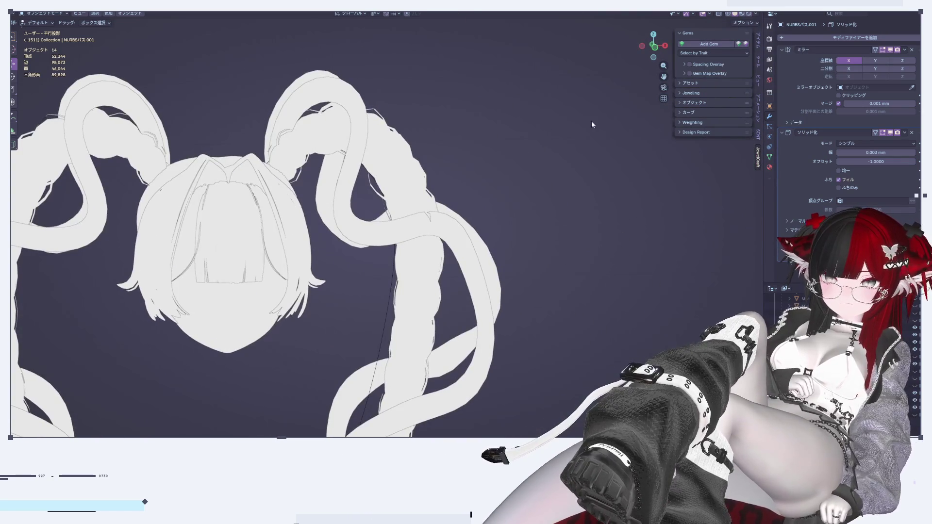
pyautogui.click(665, 45)
pyautogui.click(642, 46)
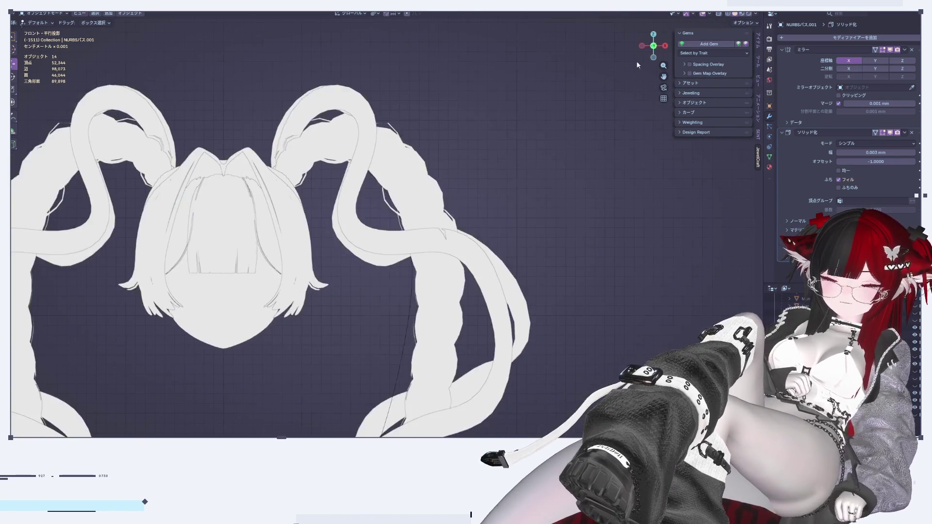
pyautogui.press('Home')
pyautogui.scroll(4, 495, 179)
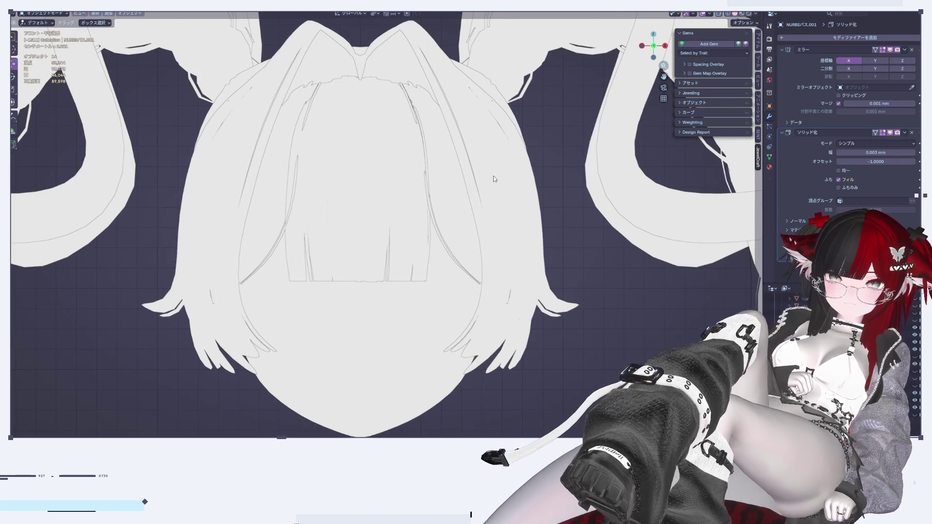
pyautogui.scroll(-5, 496, 176)
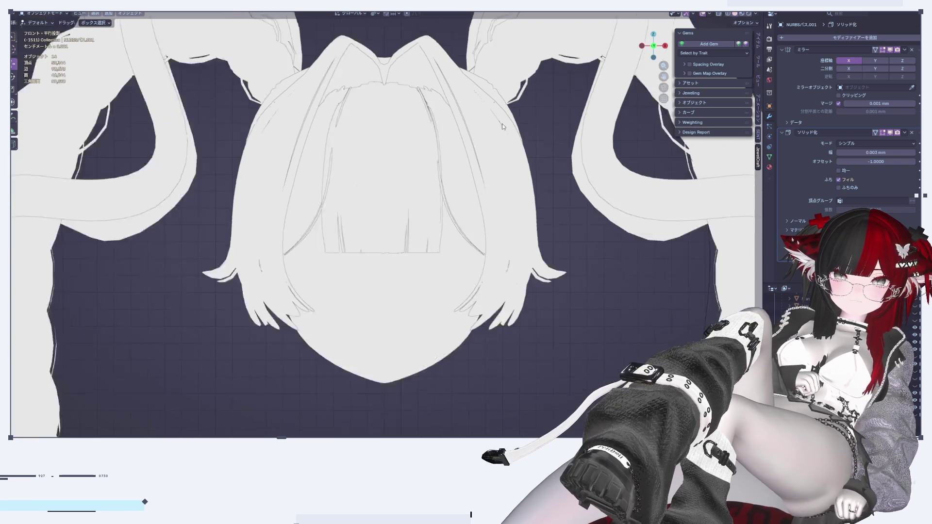
pyautogui.moveTo(534, 164)
pyautogui.mouseDown(button='middle')
pyautogui.moveTo(551, 172)
pyautogui.moveTo(507, 203)
pyautogui.moveTo(611, 197)
pyautogui.moveTo(620, 170)
pyautogui.moveTo(582, 166)
pyautogui.mouseUp(button='middle')
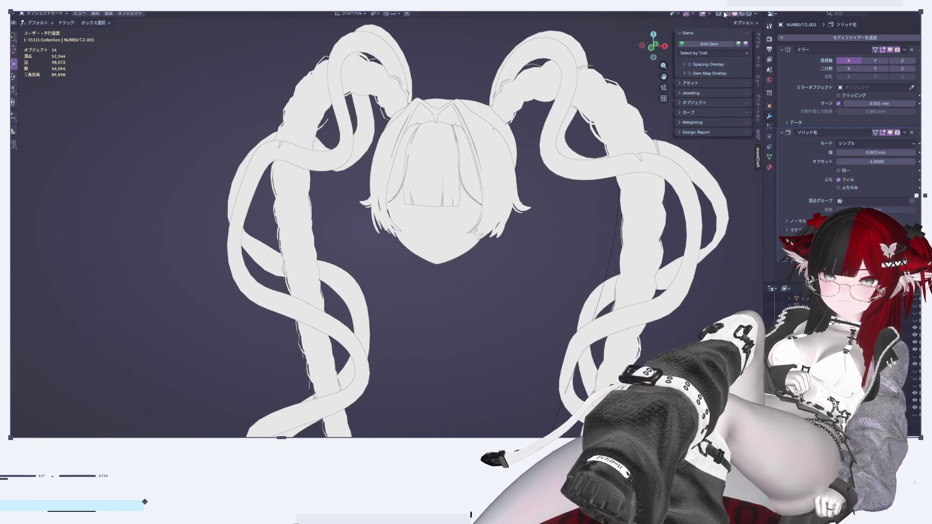
# Step: Compare X-ray and shading modes, settling on MatCap lighting for the grey view
pyautogui.click(719, 13)
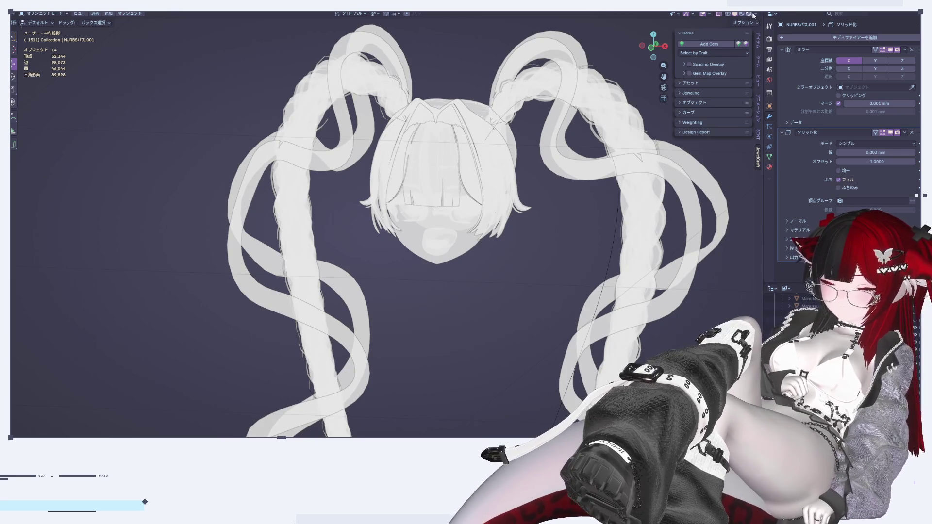
pyautogui.click(749, 14)
pyautogui.click(735, 13)
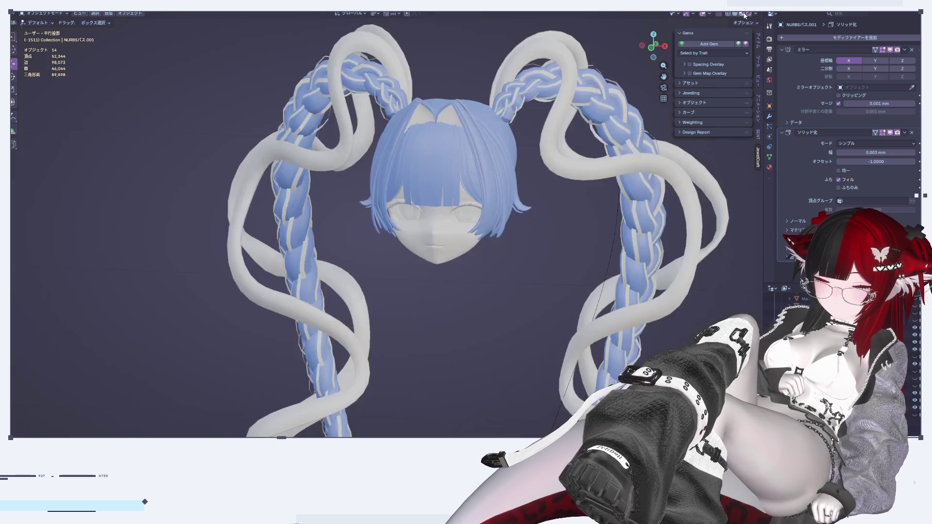
pyautogui.click(719, 13)
pyautogui.click(756, 14)
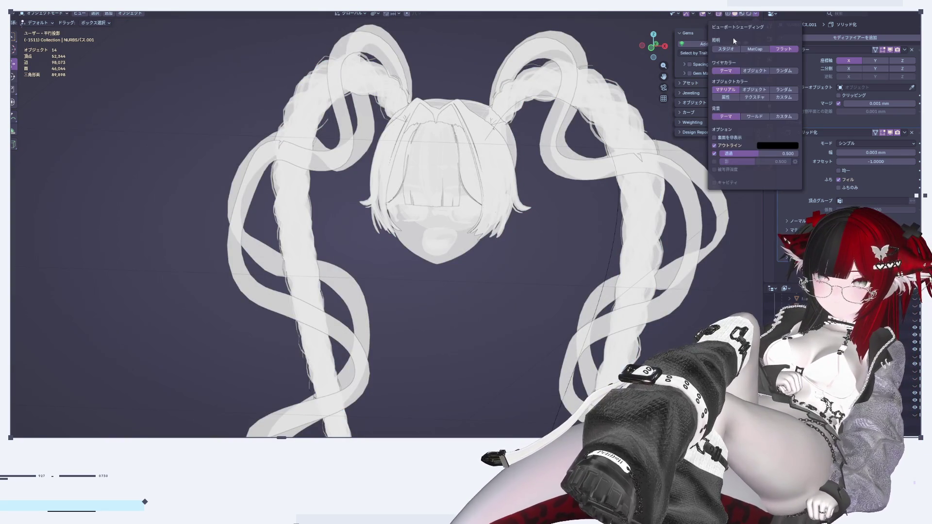
pyautogui.click(752, 50)
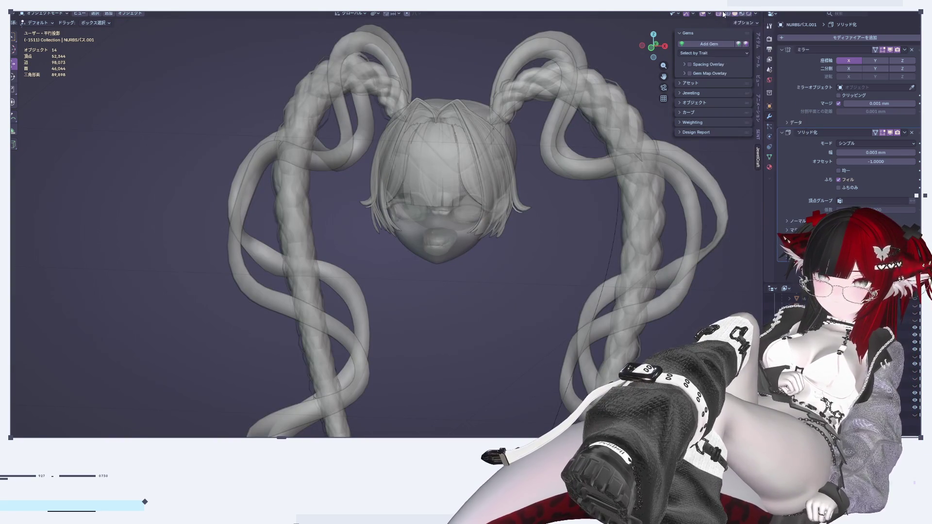
pyautogui.click(719, 14)
pyautogui.moveTo(369, 146)
pyautogui.mouseDown(button='middle')
pyautogui.moveTo(392, 174)
pyautogui.moveTo(440, 175)
pyautogui.mouseUp(button='middle')
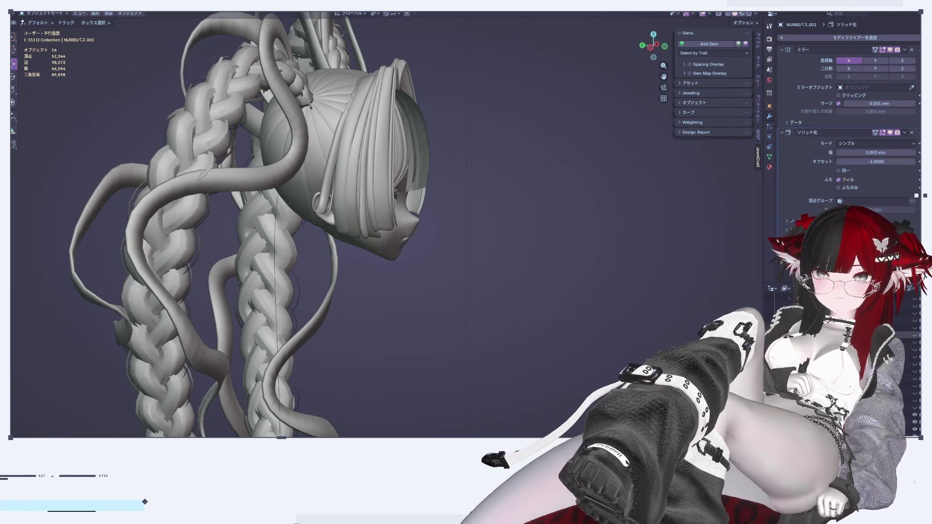
# Step: Hide one object in the Outliner and switch to Rendered shading
pyautogui.click(916, 422)
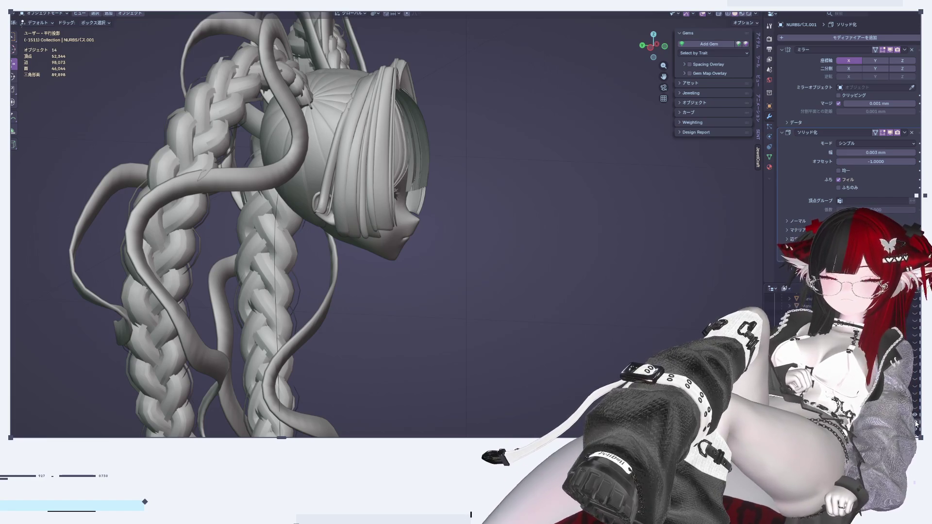
pyautogui.click(750, 13)
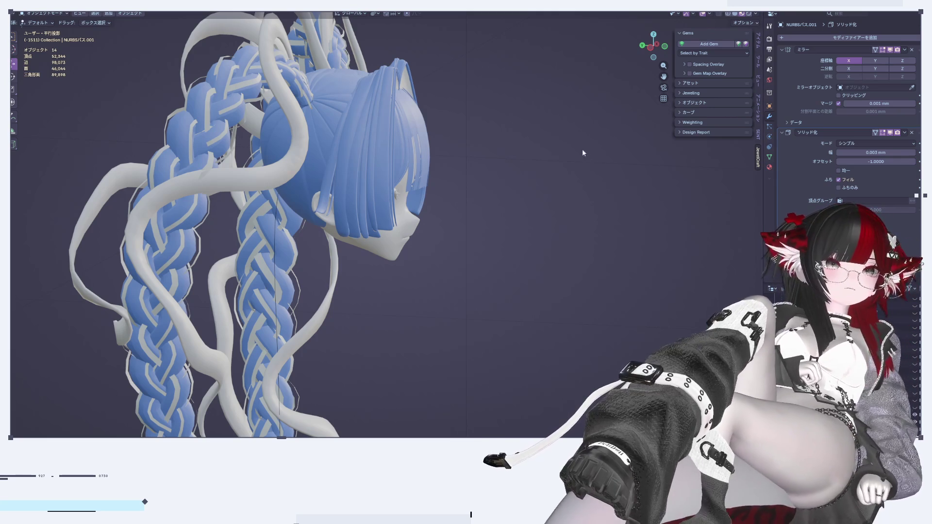
pyautogui.scroll(3, 542, 124)
pyautogui.scroll(-4, 488, 186)
pyautogui.scroll(4, 488, 186)
# Step: Orbit to the front of the head and select the outer NURBS ribbon strip
pyautogui.moveTo(488, 186)
pyautogui.mouseDown(button='middle')
pyautogui.moveTo(558, 195)
pyautogui.moveTo(605, 179)
pyautogui.moveTo(458, 194)
pyautogui.moveTo(601, 161)
pyautogui.moveTo(611, 167)
pyautogui.moveTo(597, 184)
pyautogui.mouseUp(button='middle')
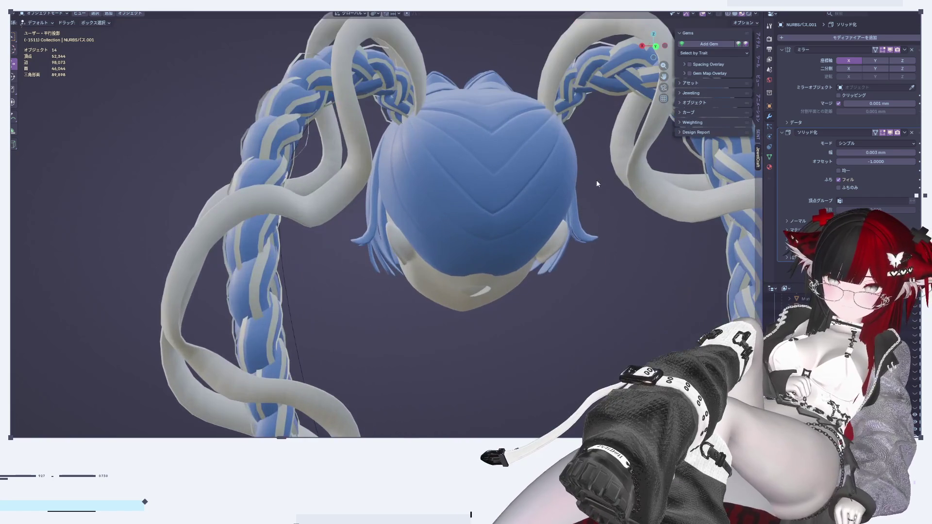
pyautogui.moveTo(395, 232)
pyautogui.mouseDown(button='middle')
pyautogui.moveTo(445, 247)
pyautogui.moveTo(543, 250)
pyautogui.moveTo(529, 119)
pyautogui.mouseUp(button='middle')
pyautogui.click(522, 42)
pyautogui.moveTo(522, 43); pyautogui.dragTo(496, 125, button='middle')
pyautogui.click(536, 80)
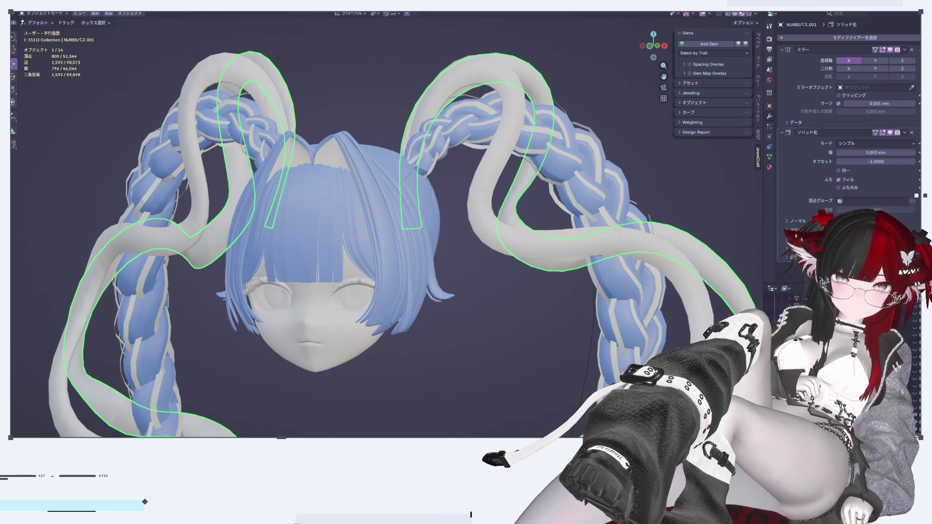
# Step: Inspect the ribbon strips from front ortho and angled views, then deselect everything
pyautogui.moveTo(515, 263)
pyautogui.mouseDown(button='middle')
pyautogui.moveTo(372, 256)
pyautogui.moveTo(378, 242)
pyautogui.moveTo(451, 238)
pyautogui.mouseUp(button='middle')
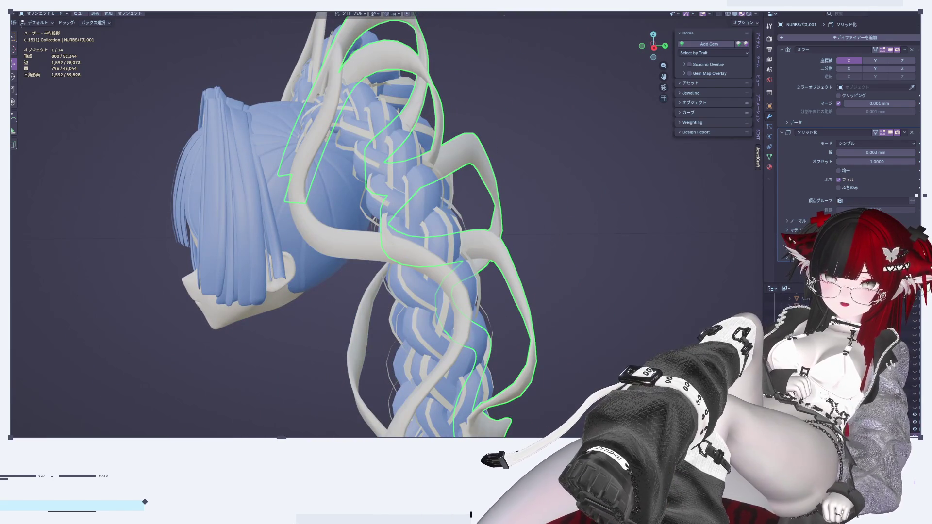
pyautogui.click(642, 46)
pyautogui.click(642, 47)
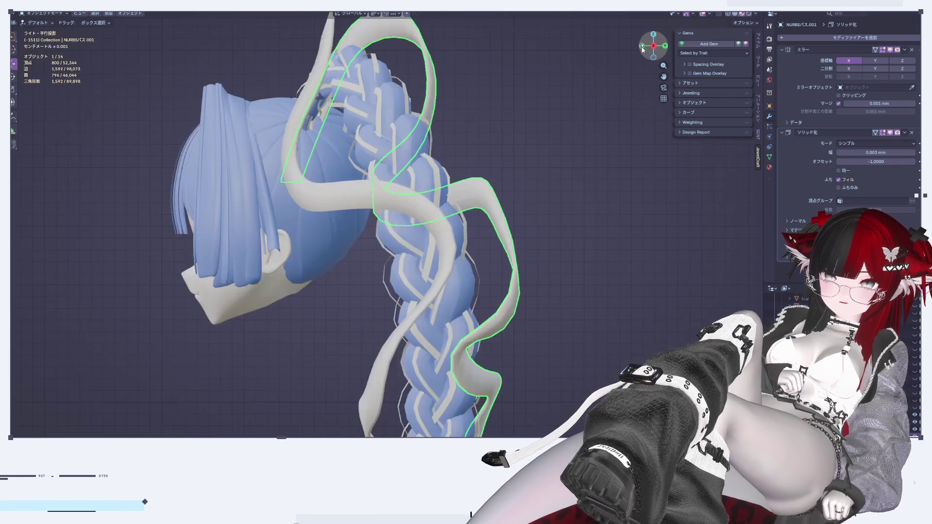
pyautogui.click(642, 48)
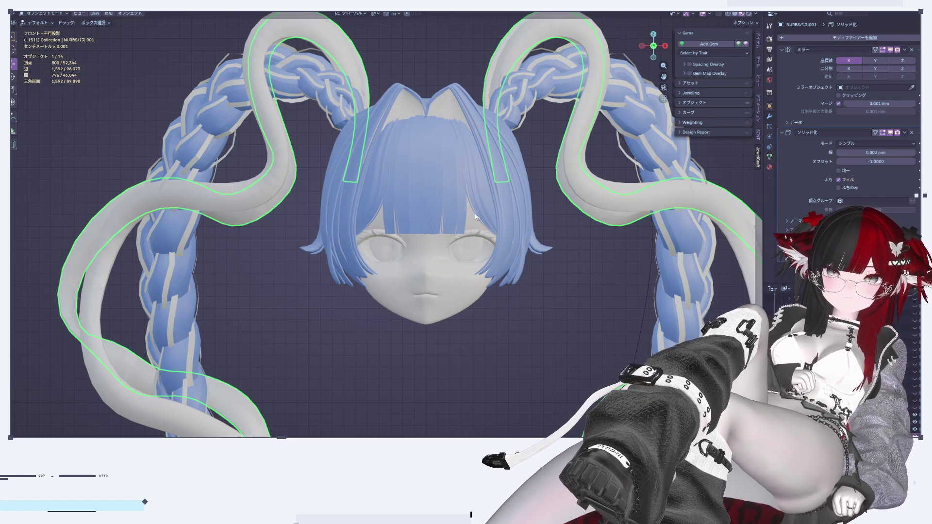
pyautogui.moveTo(401, 259)
pyautogui.mouseDown(button='middle')
pyautogui.moveTo(428, 267)
pyautogui.moveTo(335, 307)
pyautogui.moveTo(455, 169)
pyautogui.moveTo(547, 138)
pyautogui.mouseUp(button='middle')
pyautogui.moveTo(379, 214); pyautogui.dragTo(396, 204, button='middle')
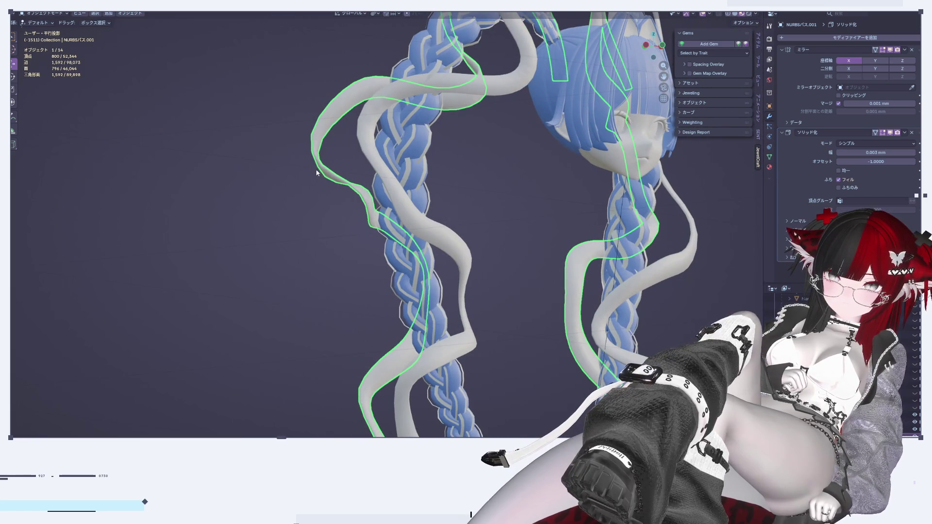
pyautogui.keyDown('shift'); pyautogui.moveTo(517, 259); pyautogui.dragTo(507, 275, button='middle'); pyautogui.keyUp('shift')
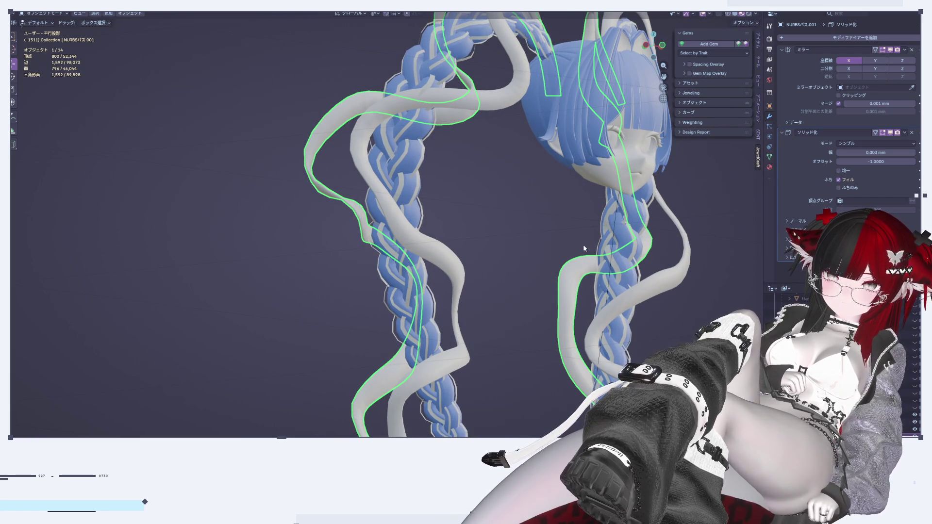
pyautogui.click(662, 45)
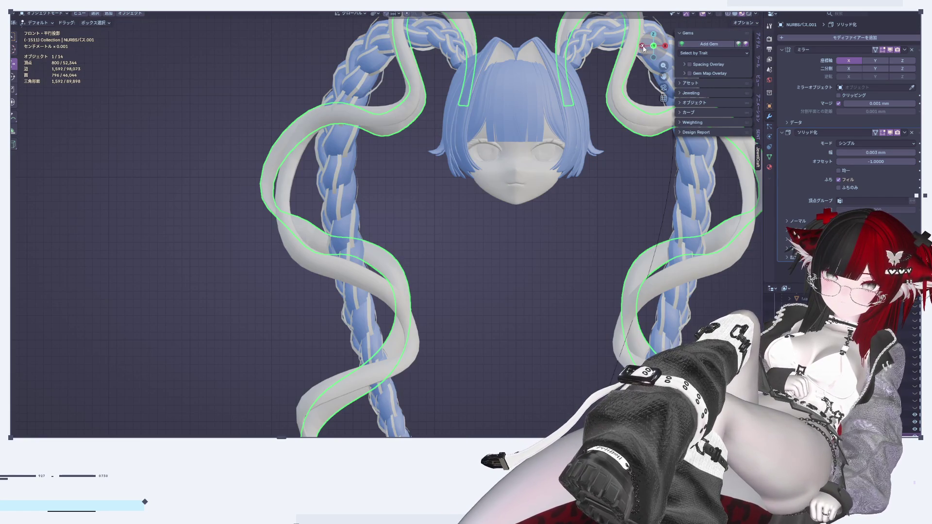
pyautogui.click(470, 231)
pyautogui.moveTo(470, 230)
pyautogui.mouseDown(button='middle')
pyautogui.moveTo(464, 259)
pyautogui.moveTo(515, 238)
pyautogui.moveTo(506, 250)
pyautogui.moveTo(544, 243)
pyautogui.mouseUp(button='middle')
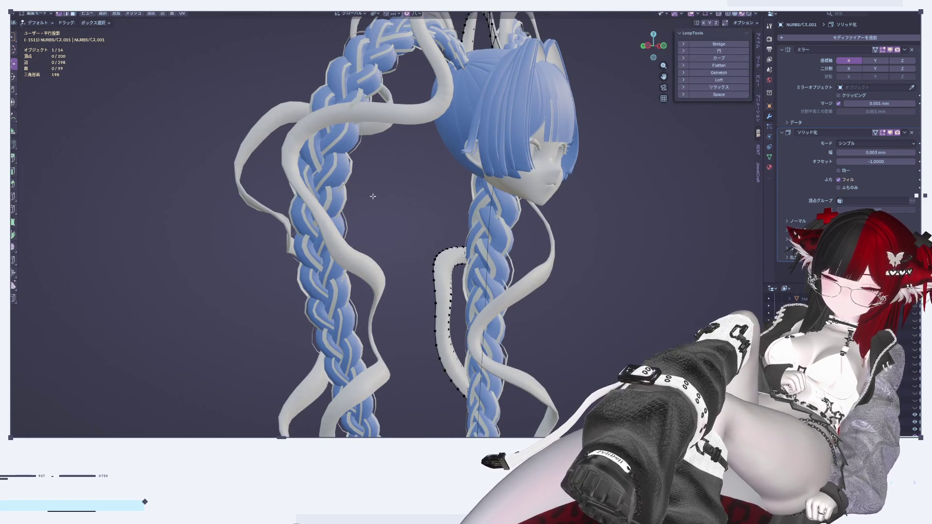
# Step: Enter Edit Mode on the braid ribbon and slide selected points along Y with soft falloff
pyautogui.click(297, 117)
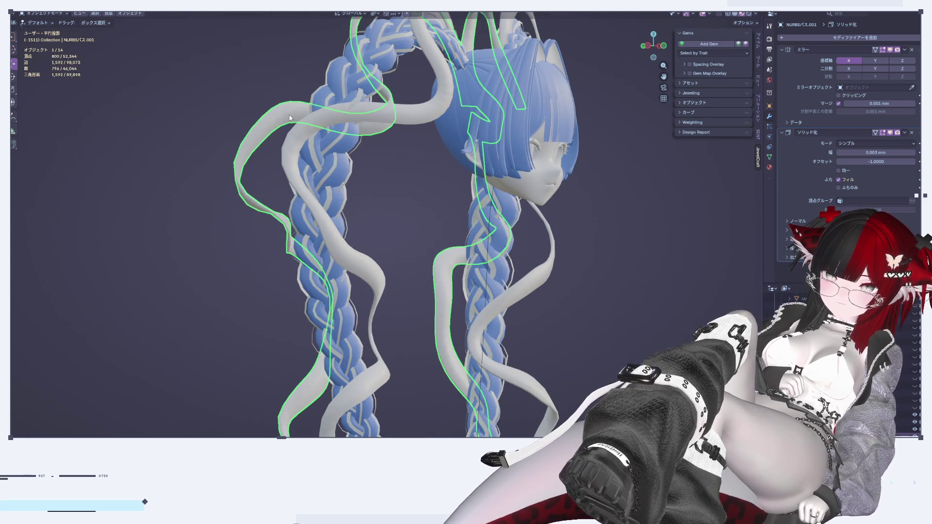
pyautogui.press('Tab')
pyautogui.moveTo(281, 204)
pyautogui.mouseDown(button='middle')
pyautogui.moveTo(231, 207)
pyautogui.moveTo(409, 255)
pyautogui.moveTo(389, 249)
pyautogui.moveTo(400, 251)
pyautogui.moveTo(586, 86)
pyautogui.mouseUp(button='middle')
pyautogui.scroll(2, 231, 207)
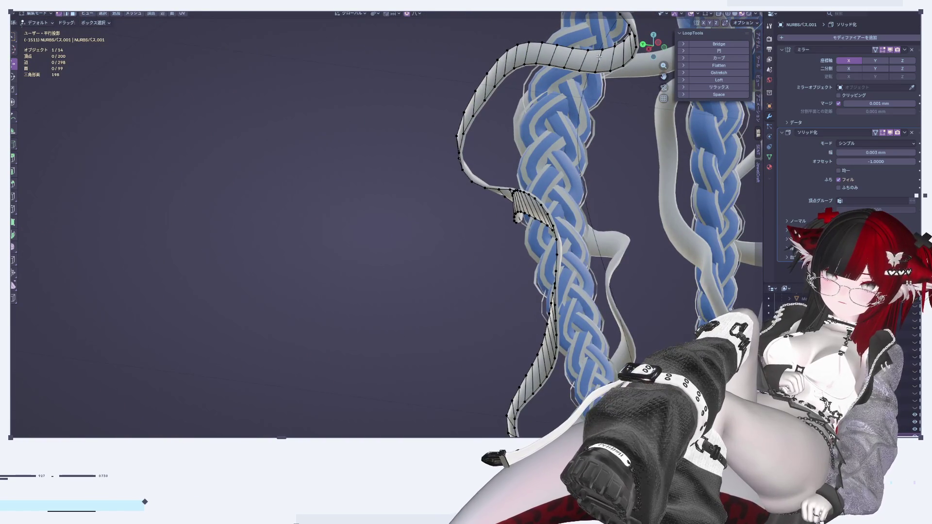
pyautogui.moveTo(453, 144)
pyautogui.mouseDown(button='middle')
pyautogui.moveTo(518, 224)
pyautogui.moveTo(505, 235)
pyautogui.moveTo(534, 217)
pyautogui.moveTo(488, 221)
pyautogui.moveTo(458, 197)
pyautogui.moveTo(591, 217)
pyautogui.moveTo(562, 208)
pyautogui.moveTo(389, 291)
pyautogui.moveTo(477, 287)
pyautogui.mouseUp(button='middle')
pyautogui.press('g')
pyautogui.press('y')
pyautogui.click(505, 233)
# Step: Move a second section of ribbon points along the Y axis
pyautogui.click(374, 294)
pyautogui.press('g')
pyautogui.press('y')
pyautogui.click(390, 294)
pyautogui.moveTo(500, 197)
pyautogui.mouseDown(button='middle')
pyautogui.moveTo(430, 280)
pyautogui.moveTo(476, 242)
pyautogui.moveTo(412, 212)
pyautogui.moveTo(417, 243)
pyautogui.moveTo(405, 253)
pyautogui.mouseUp(button='middle')
# Step: Switch to the other ribbon, try a Y move on one edge, then return to Object Mode
pyautogui.hotkey('alt', 'q')
pyautogui.click(438, 219)
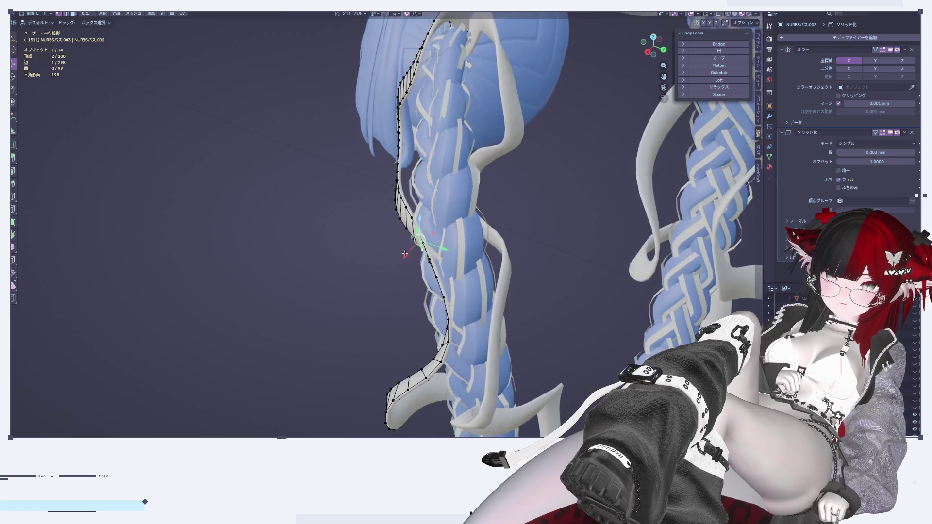
pyautogui.press('g')
pyautogui.press('y')
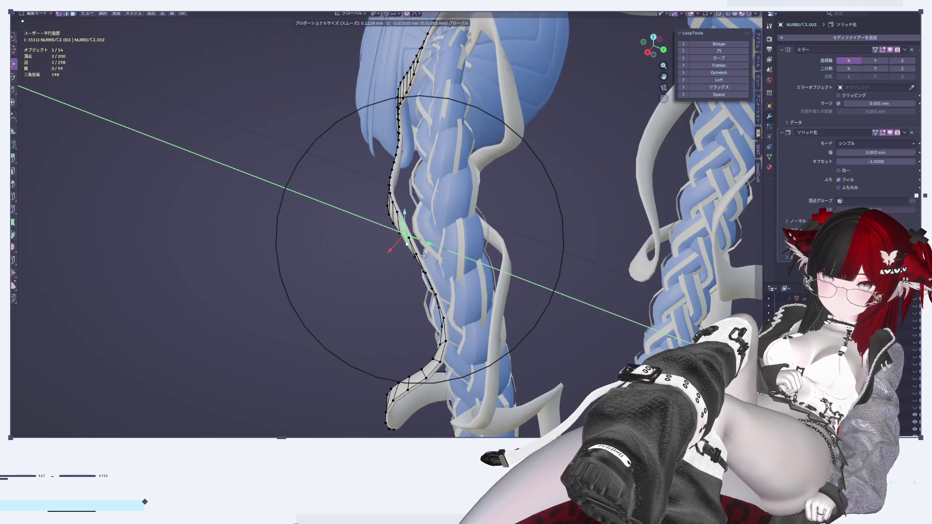
pyautogui.press('Escape')
pyautogui.press('Tab')
pyautogui.moveTo(410, 322)
pyautogui.mouseDown(button='middle')
pyautogui.moveTo(505, 298)
pyautogui.moveTo(516, 271)
pyautogui.mouseUp(button='middle')
pyautogui.scroll(-3, 515, 269)
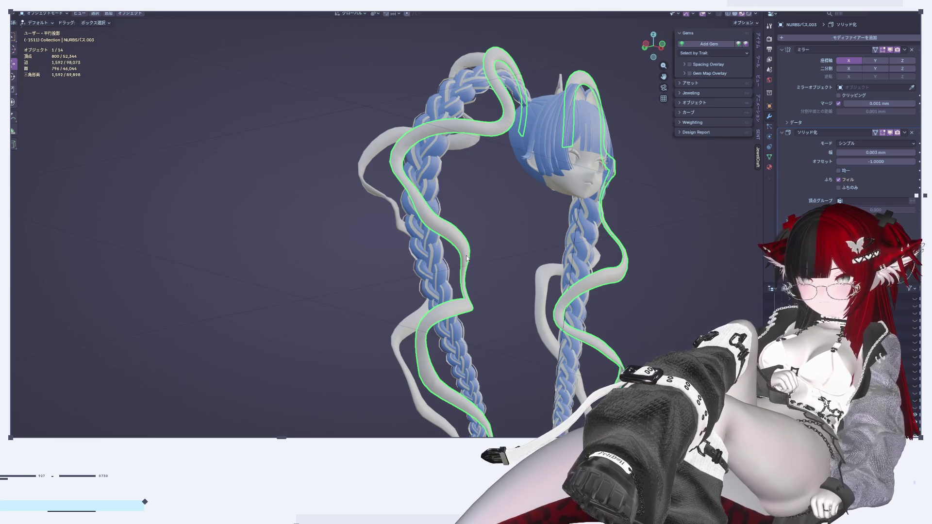
pyautogui.moveTo(466, 259); pyautogui.dragTo(559, 301, button='middle')
pyautogui.scroll(-5, 628, 334)
pyautogui.moveTo(628, 334); pyautogui.dragTo(644, 326, button='middle')
pyautogui.scroll(5, 644, 325)
pyautogui.scroll(1, 637, 330)
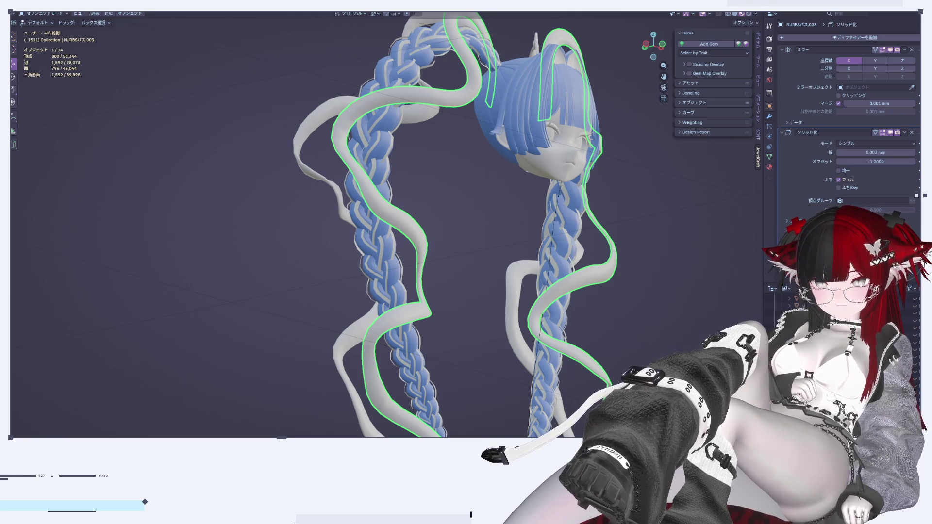
pyautogui.moveTo(680, 199)
pyautogui.mouseDown(button='middle')
pyautogui.moveTo(441, 261)
pyautogui.moveTo(458, 253)
pyautogui.moveTo(459, 222)
pyautogui.moveTo(449, 218)
pyautogui.moveTo(499, 232)
pyautogui.mouseUp(button='middle')
pyautogui.click(441, 261)
pyautogui.scroll(3, 499, 231)
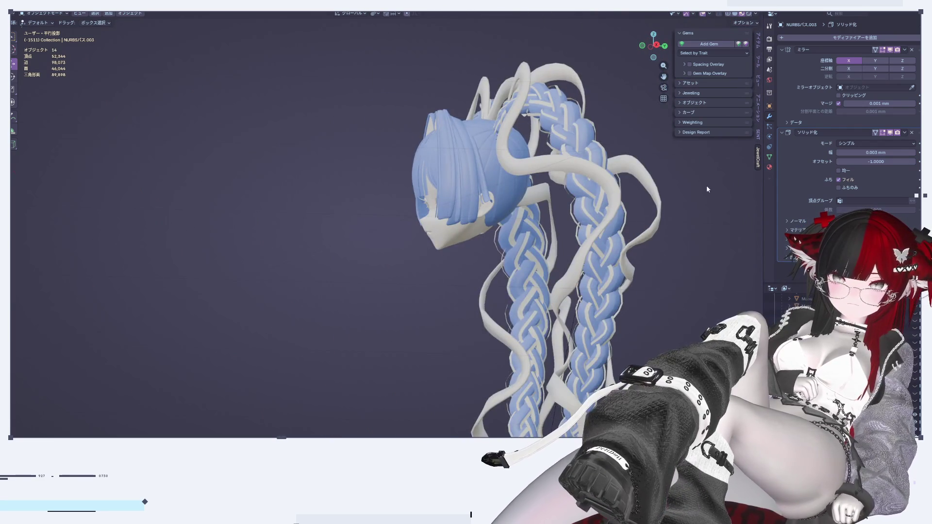
pyautogui.scroll(4, 610, 203)
pyautogui.click(570, 205)
pyautogui.scroll(2, 567, 199)
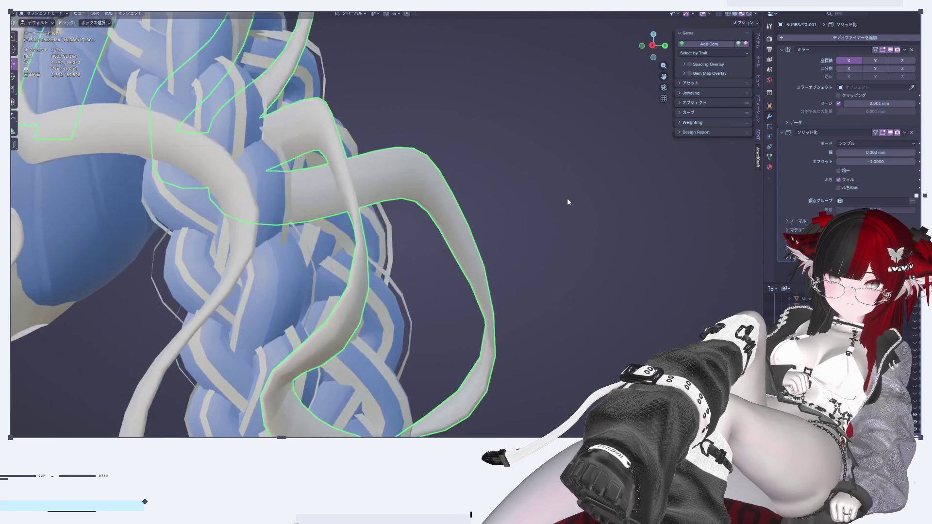
pyautogui.scroll(-2, 568, 202)
pyautogui.scroll(2, 427, 183)
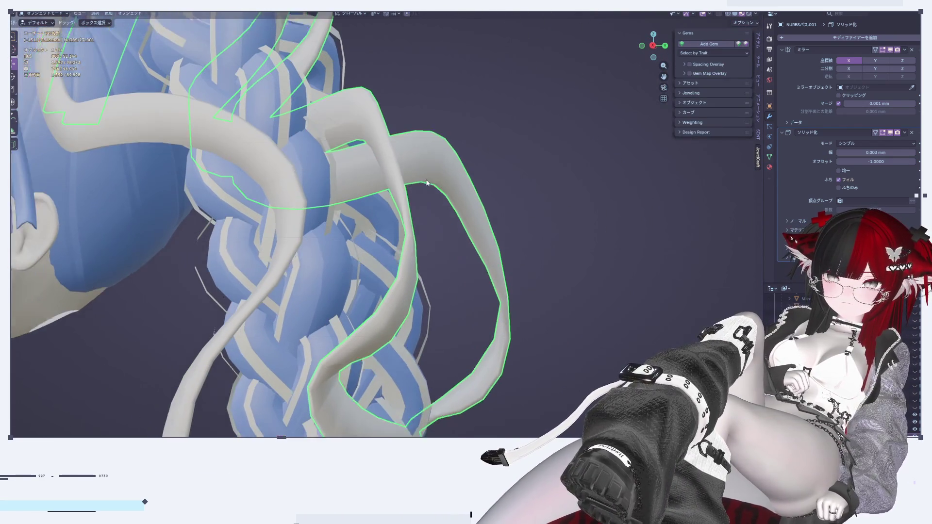
pyautogui.keyDown('shift'); pyautogui.moveTo(427, 183); pyautogui.dragTo(462, 179, button='middle'); pyautogui.keyUp('shift')
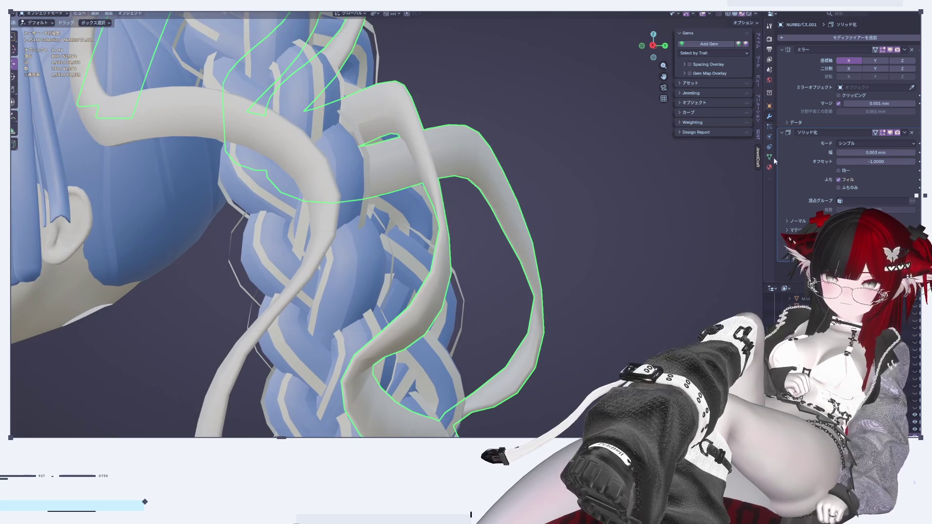
# Step: Apply Shade Auto Smooth to the first ribbon strip
pyautogui.rightClick(646, 170)
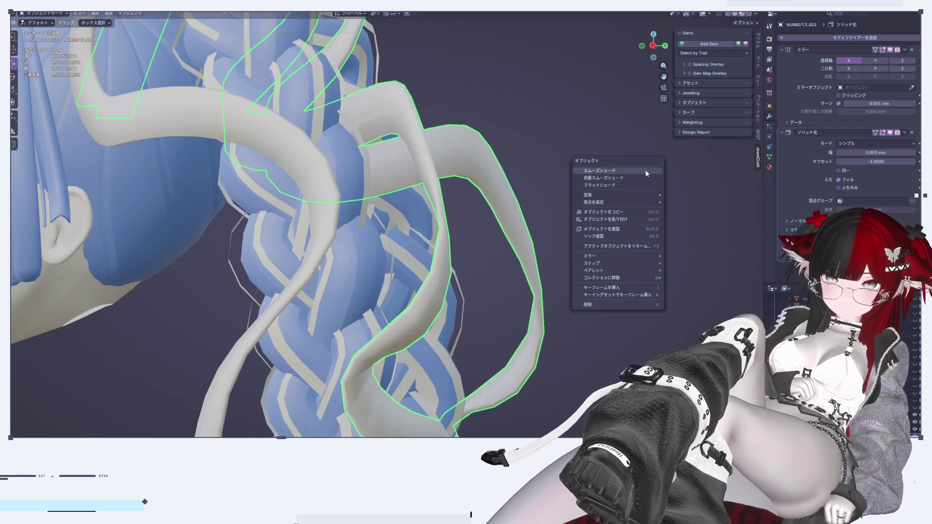
pyautogui.click(622, 178)
pyautogui.click(596, 212)
pyautogui.scroll(-5, 595, 213)
pyautogui.moveTo(585, 228)
pyautogui.mouseDown(button='middle')
pyautogui.moveTo(635, 212)
pyautogui.moveTo(729, 209)
pyautogui.moveTo(72, 252)
pyautogui.moveTo(145, 240)
pyautogui.moveTo(414, 250)
pyautogui.mouseUp(button='middle')
pyautogui.scroll(4, 415, 249)
# Step: Apply Shade Auto Smooth to the second ribbon strip and clear the selection
pyautogui.click(392, 209)
pyautogui.rightClick(396, 208)
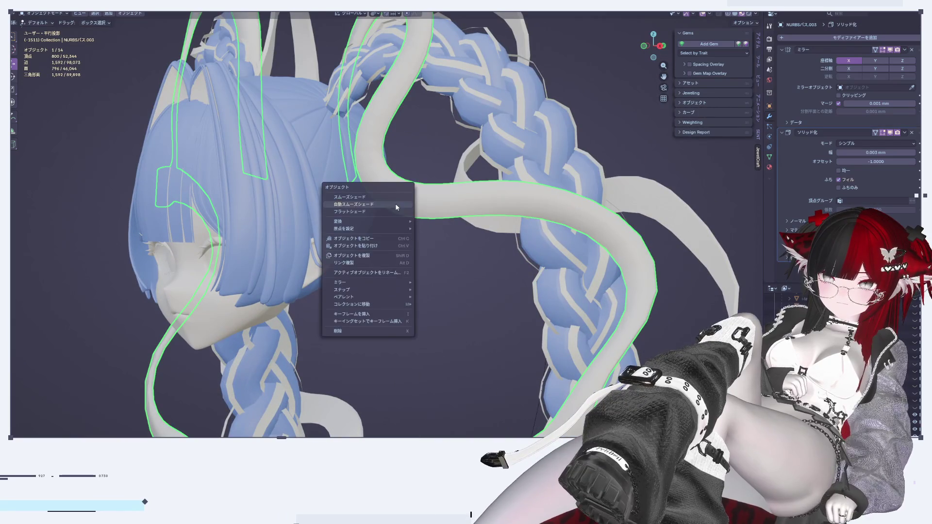
pyautogui.click(384, 205)
pyautogui.hotkey('alt', 'a')
# Step: Orbit around the braids and face to check the smoothed ribbons
pyautogui.moveTo(591, 180)
pyautogui.mouseDown(button='middle')
pyautogui.moveTo(517, 185)
pyautogui.moveTo(511, 147)
pyautogui.moveTo(551, 183)
pyautogui.moveTo(539, 195)
pyautogui.moveTo(545, 141)
pyautogui.mouseUp(button='middle')
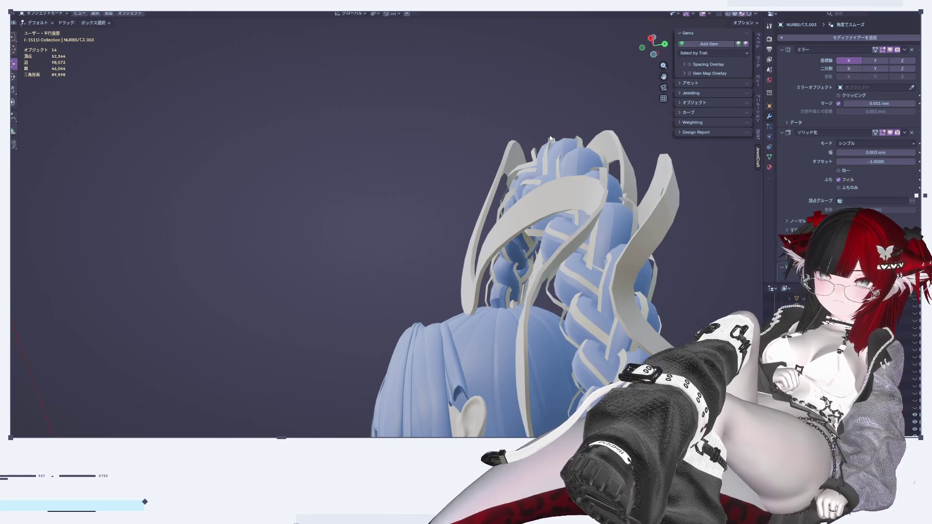
pyautogui.moveTo(553, 200)
pyautogui.mouseDown(button='middle')
pyautogui.moveTo(666, 226)
pyautogui.moveTo(565, 235)
pyautogui.moveTo(474, 275)
pyautogui.mouseUp(button='middle')
pyautogui.scroll(-4, 666, 226)
pyautogui.scroll(5, 534, 246)
pyautogui.scroll(-6, 536, 256)
pyautogui.moveTo(535, 255)
pyautogui.mouseDown(button='middle')
pyautogui.moveTo(552, 229)
pyautogui.moveTo(611, 289)
pyautogui.moveTo(639, 292)
pyautogui.moveTo(648, 316)
pyautogui.moveTo(751, 306)
pyautogui.moveTo(643, 271)
pyautogui.moveTo(541, 295)
pyautogui.mouseUp(button='middle')
pyautogui.scroll(3, 751, 306)
pyautogui.scroll(4, 541, 294)
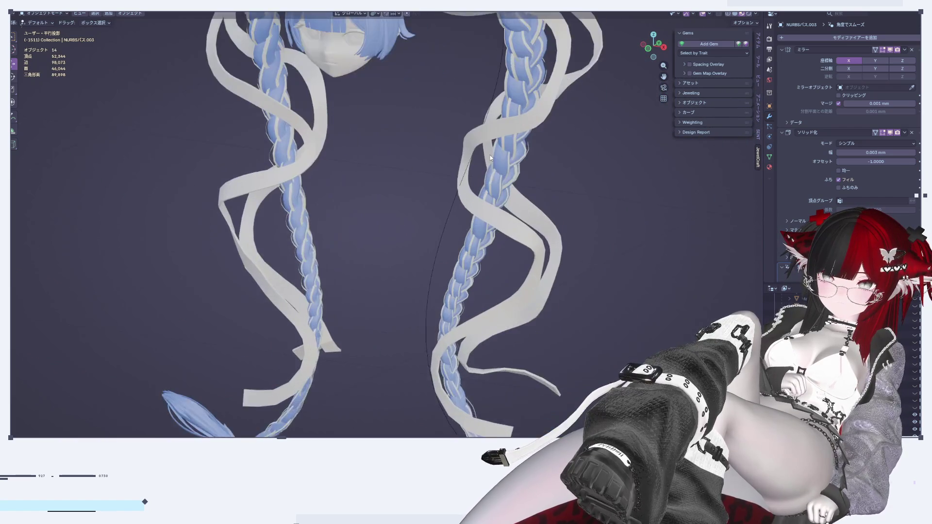
pyautogui.click(755, 14)
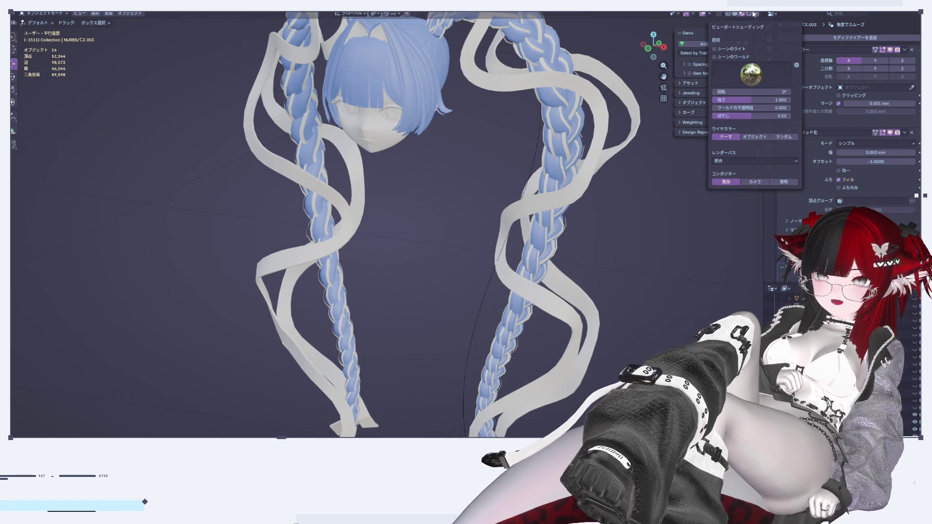
# Step: Set the viewport compositor to Camera and raise the lighting strength
pyautogui.click(751, 13)
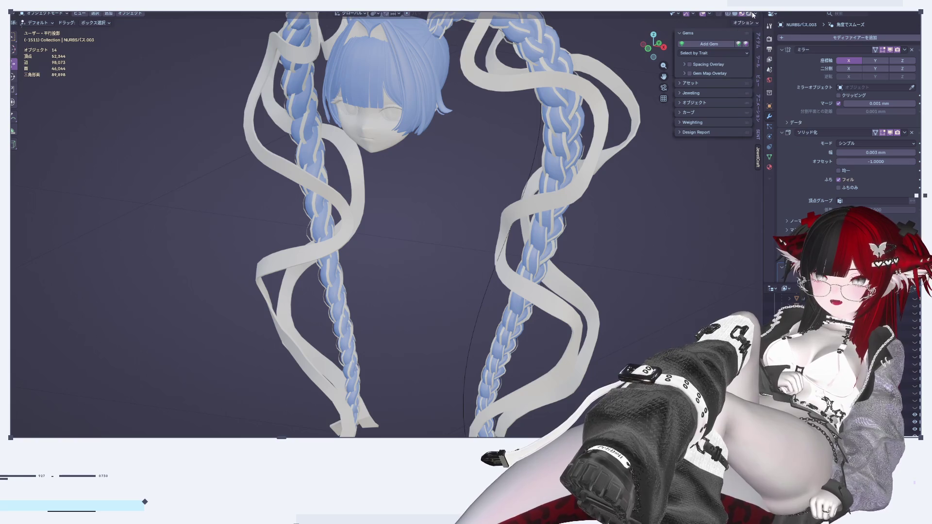
pyautogui.click(749, 14)
pyautogui.click(734, 13)
pyautogui.click(755, 14)
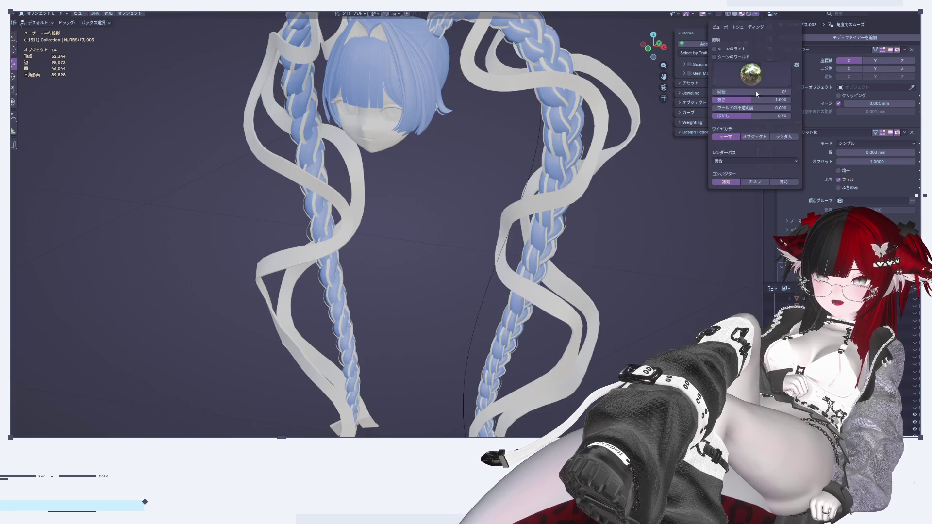
pyautogui.click(756, 184)
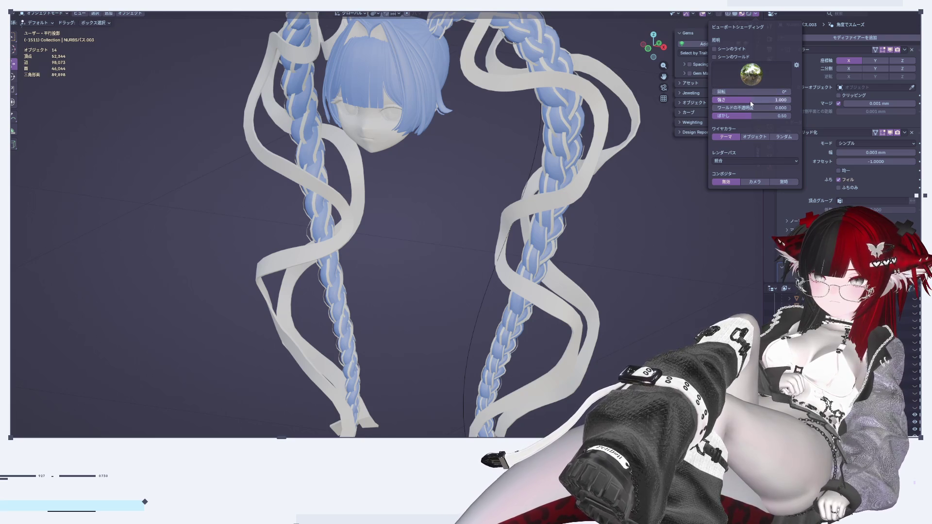
pyautogui.moveTo(758, 99)
pyautogui.mouseDown()
pyautogui.moveTo(773, 100)
pyautogui.moveTo(719, 100)
pyautogui.moveTo(790, 100)
pyautogui.moveTo(755, 100)
pyautogui.mouseUp()
# Step: Snap to front ortho and compare shading with Scene Lights and Scene World toggled
pyautogui.moveTo(665, 46); pyautogui.dragTo(645, 54)
pyautogui.scroll(5, 471, 93)
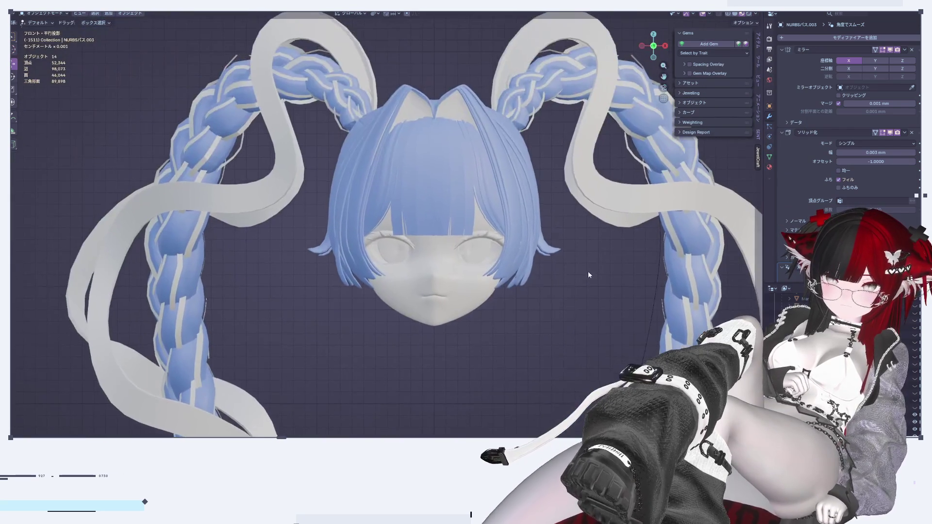
pyautogui.click(758, 14)
pyautogui.click(715, 49)
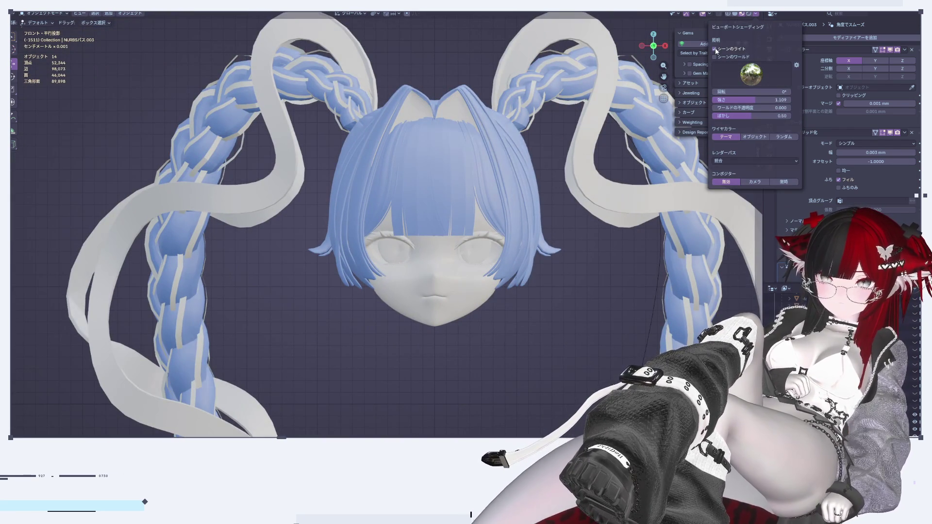
pyautogui.click(715, 49)
pyautogui.click(715, 49)
pyautogui.click(716, 50)
pyautogui.click(715, 58)
pyautogui.click(717, 55)
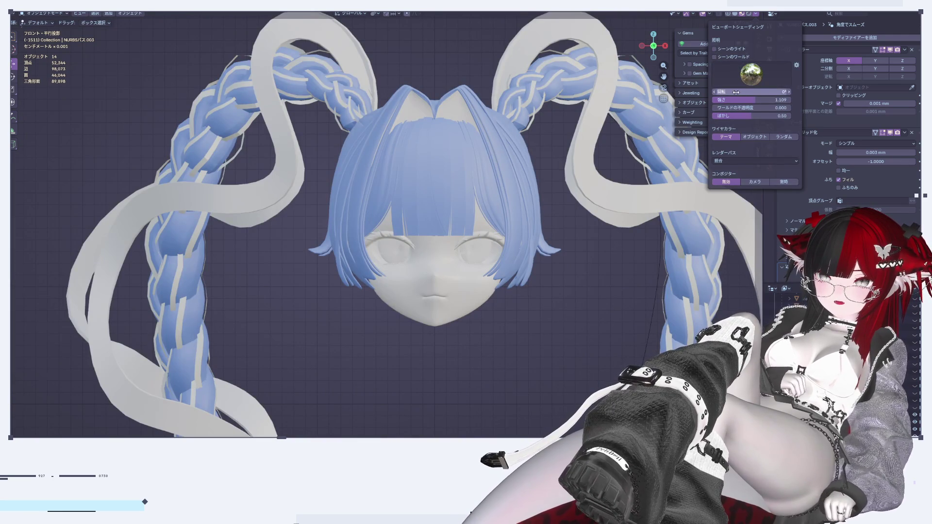
# Step: Set the lighting strength to 2, then dial it back down to 1.200
pyautogui.click(762, 100)
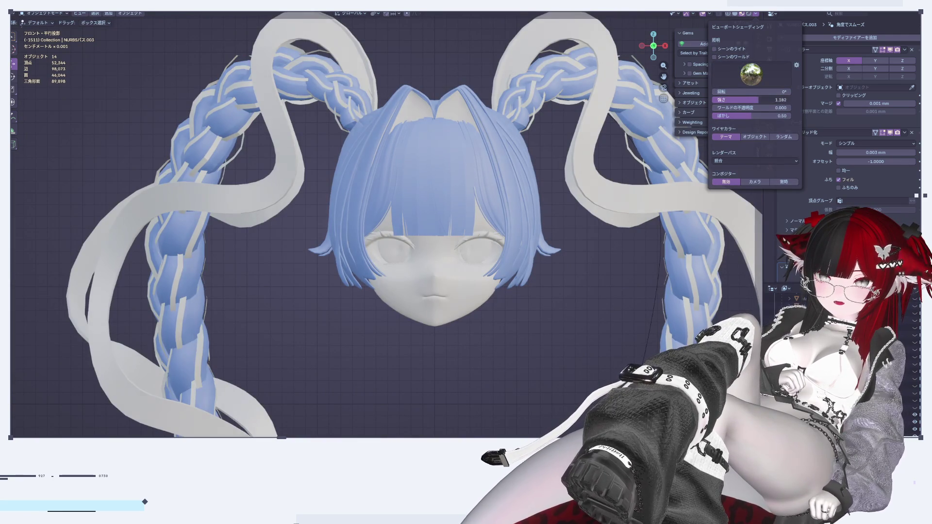
pyautogui.write('2')
pyautogui.press('Return')
pyautogui.moveTo(789, 100)
pyautogui.mouseDown()
pyautogui.moveTo(713, 100)
pyautogui.moveTo(760, 100)
pyautogui.mouseUp()
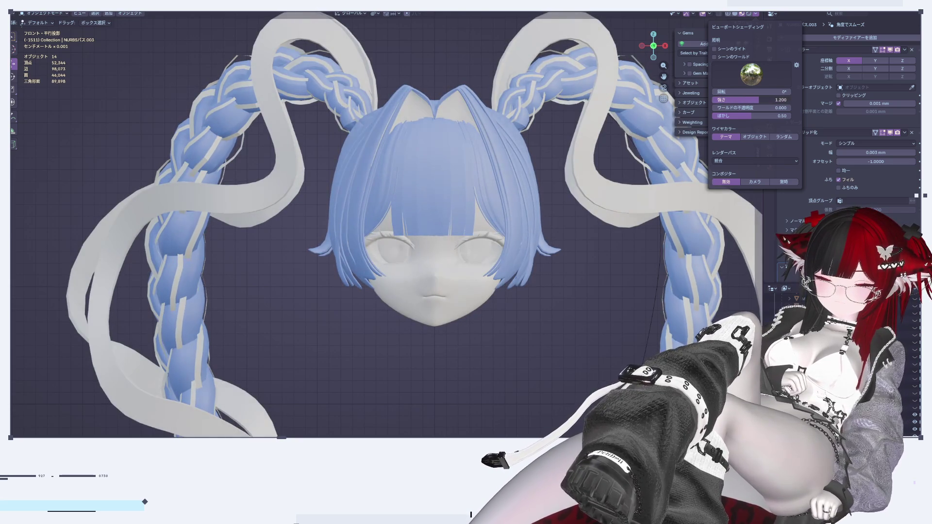
pyautogui.scroll(-3, 558, 284)
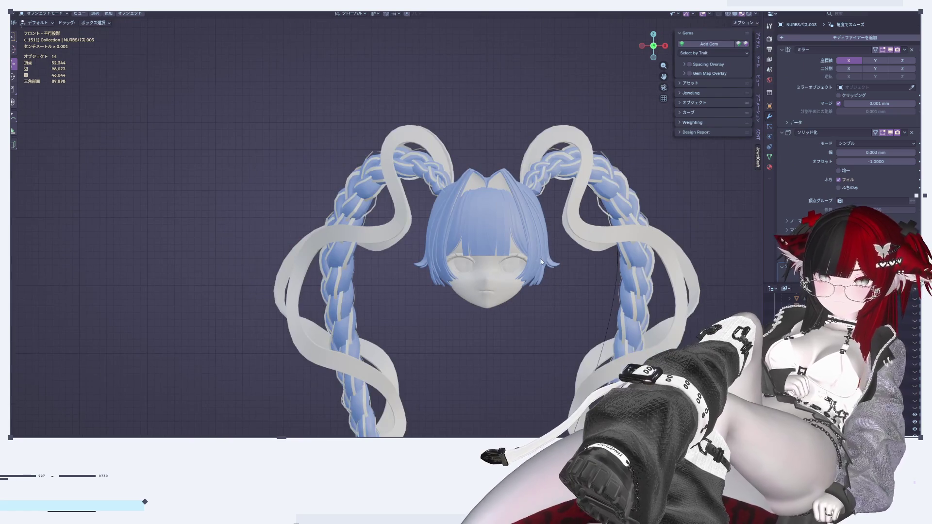
# Step: Add a Bevel modifier to the ribbon strip
pyautogui.keyDown('shift'); pyautogui.moveTo(571, 325); pyautogui.dragTo(550, 80, button='middle'); pyautogui.keyUp('shift')
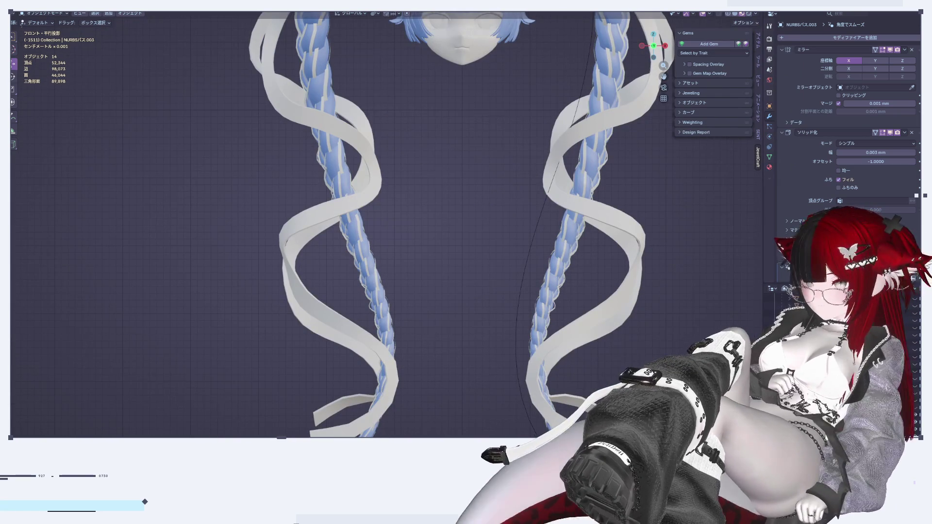
pyautogui.scroll(3, 528, 221)
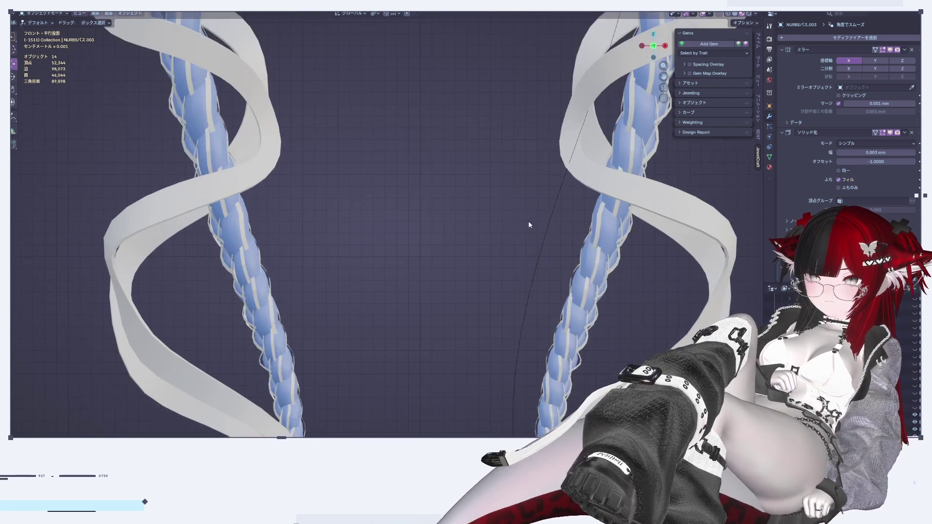
pyautogui.scroll(2, 563, 284)
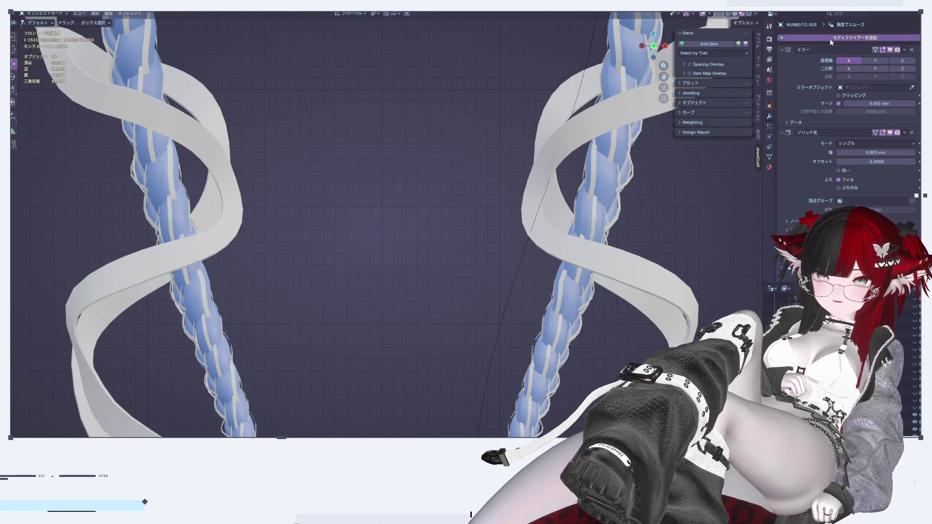
pyautogui.click(830, 38)
pyautogui.moveTo(830, 39)
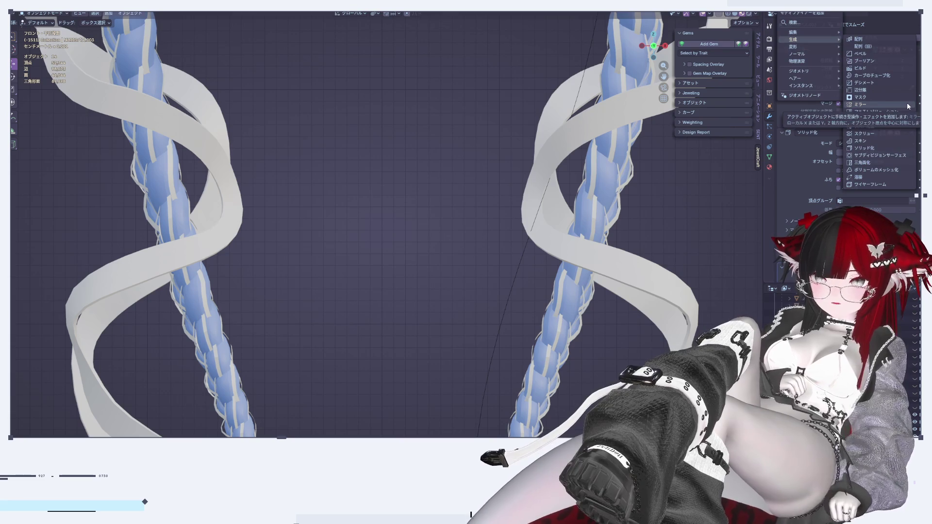
pyautogui.click(874, 55)
# Step: Orbit around the ribbon helix and select a ribbon curve to check its modifiers
pyautogui.scroll(3, 641, 261)
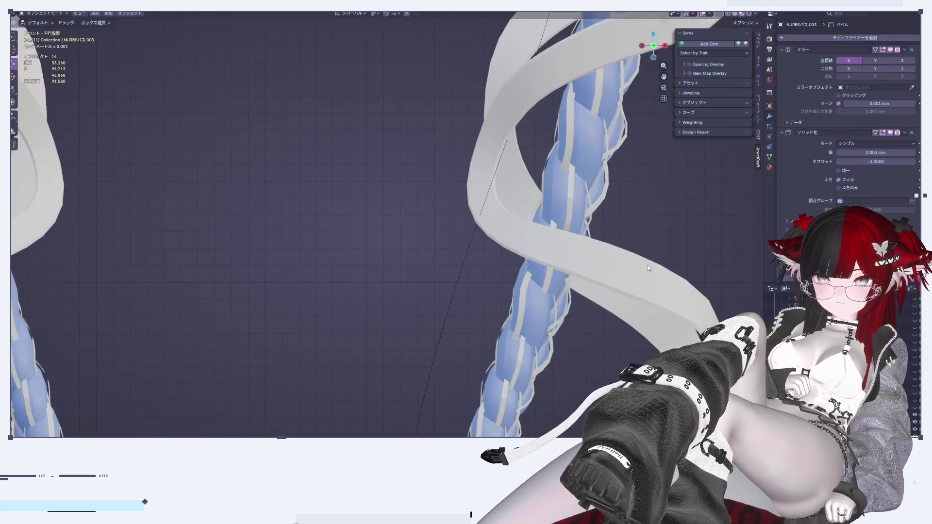
pyautogui.scroll(3, 730, 263)
pyautogui.scroll(-5, 850, 145)
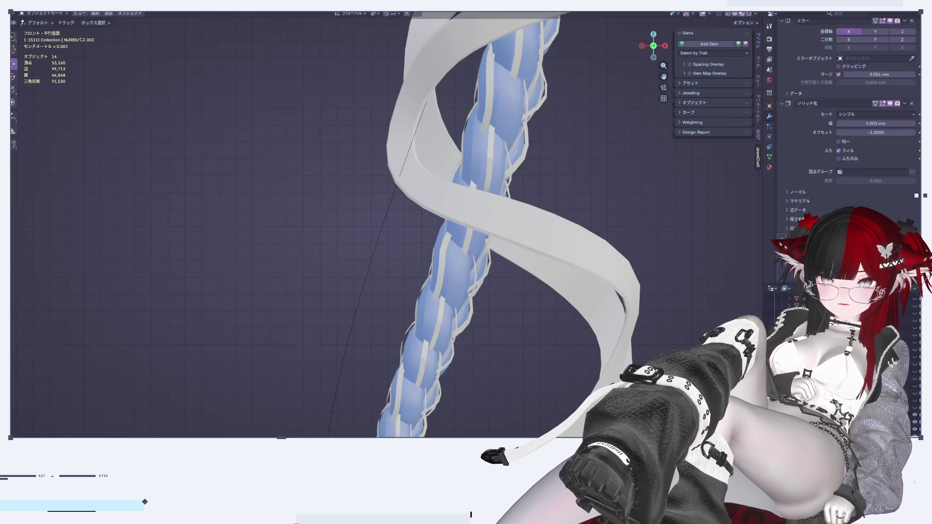
pyautogui.moveTo(730, 263)
pyautogui.mouseDown(button='middle')
pyautogui.moveTo(523, 222)
pyautogui.moveTo(473, 224)
pyautogui.moveTo(470, 252)
pyautogui.moveTo(581, 267)
pyautogui.mouseUp(button='middle')
pyautogui.scroll(-1, 849, 146)
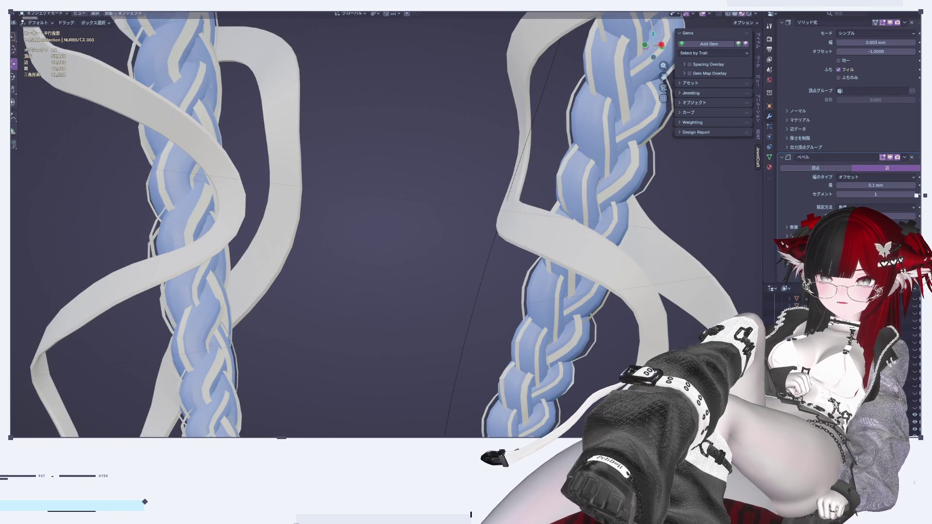
pyautogui.moveTo(545, 307)
pyautogui.mouseDown(button='middle')
pyautogui.moveTo(464, 285)
pyautogui.moveTo(429, 292)
pyautogui.moveTo(441, 319)
pyautogui.moveTo(543, 310)
pyautogui.moveTo(648, 275)
pyautogui.mouseUp(button='middle')
pyautogui.click(649, 322)
pyautogui.scroll(-10, 649, 323)
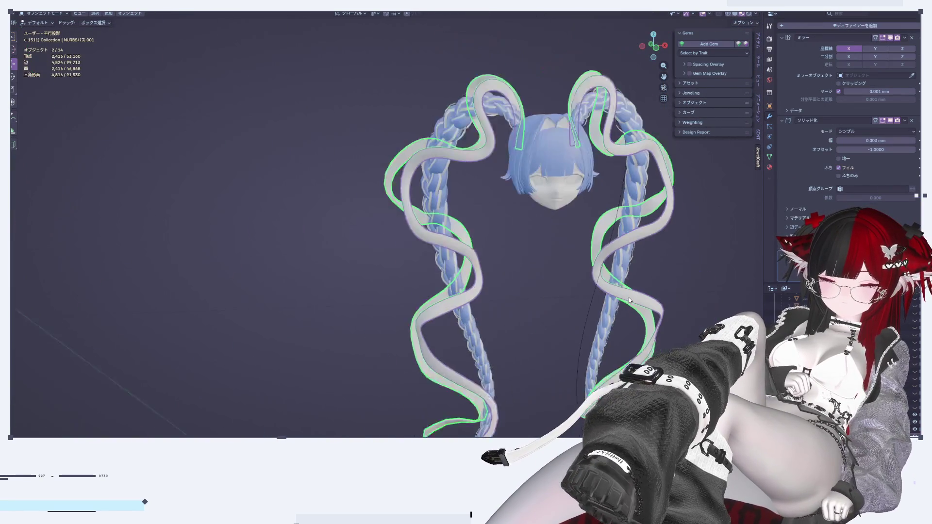
pyautogui.scroll(5, 615, 168)
# Step: Switch to front ortho view, then select and deselect ribbon NURBSパス.003
pyautogui.click(664, 46)
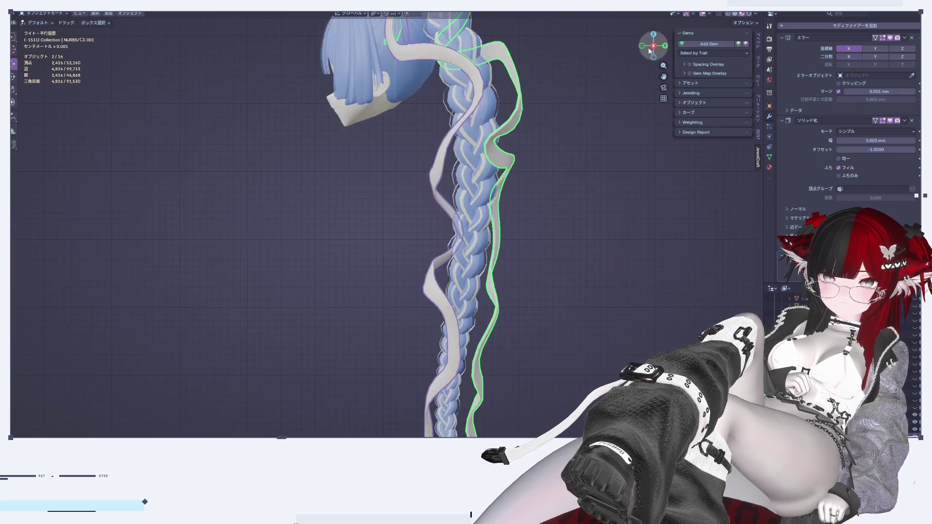
pyautogui.click(642, 45)
pyautogui.scroll(3, 552, 298)
pyautogui.scroll(2, 552, 295)
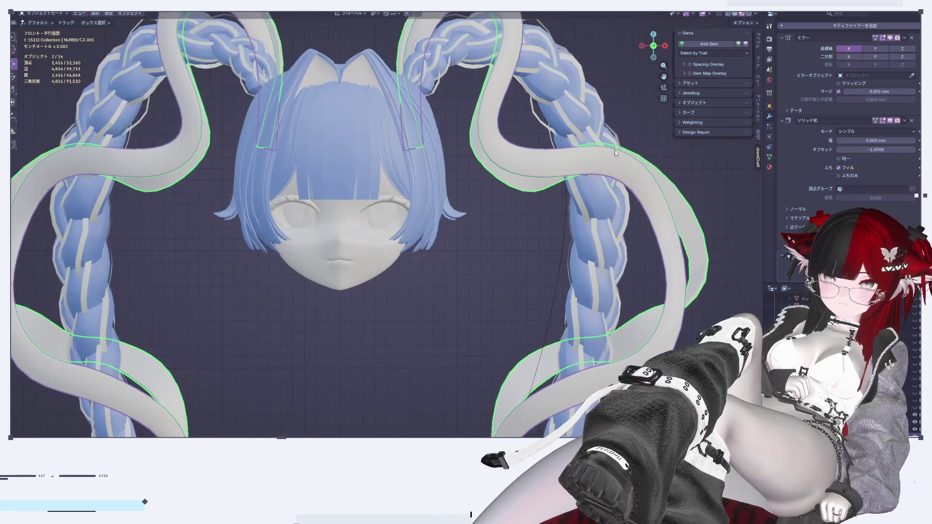
pyautogui.click(618, 109)
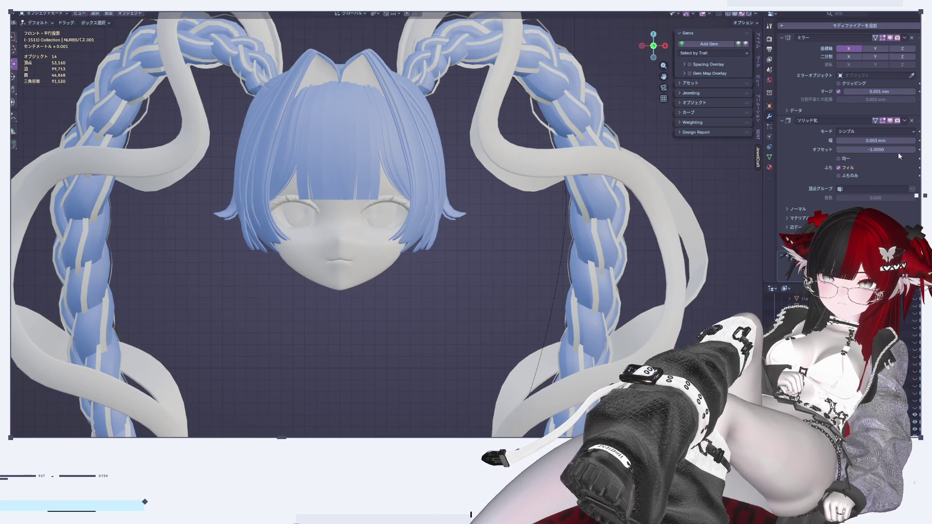
pyautogui.moveTo(721, 295)
pyautogui.mouseDown(button='middle')
pyautogui.moveTo(552, 269)
pyautogui.moveTo(558, 299)
pyautogui.mouseUp(button='middle')
pyautogui.click(557, 298)
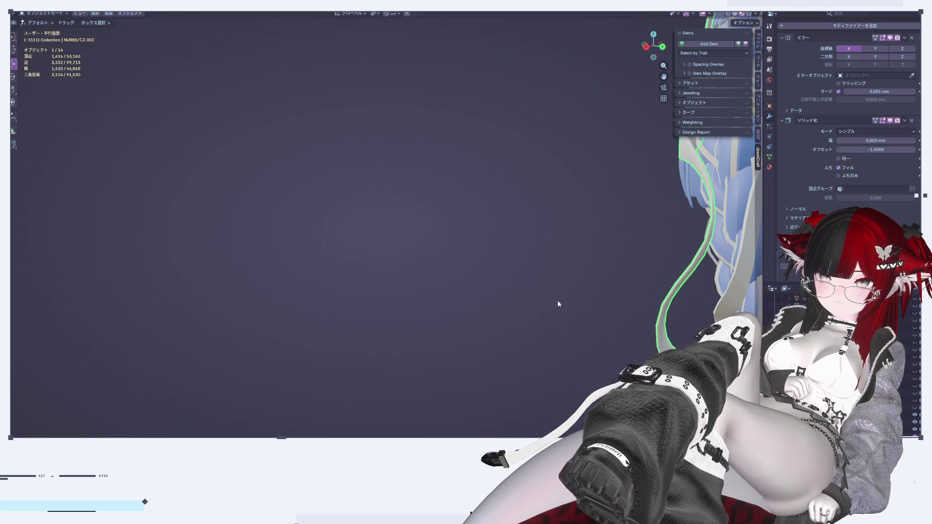
pyautogui.scroll(-1, 850, 242)
pyautogui.scroll(-2, 849, 146)
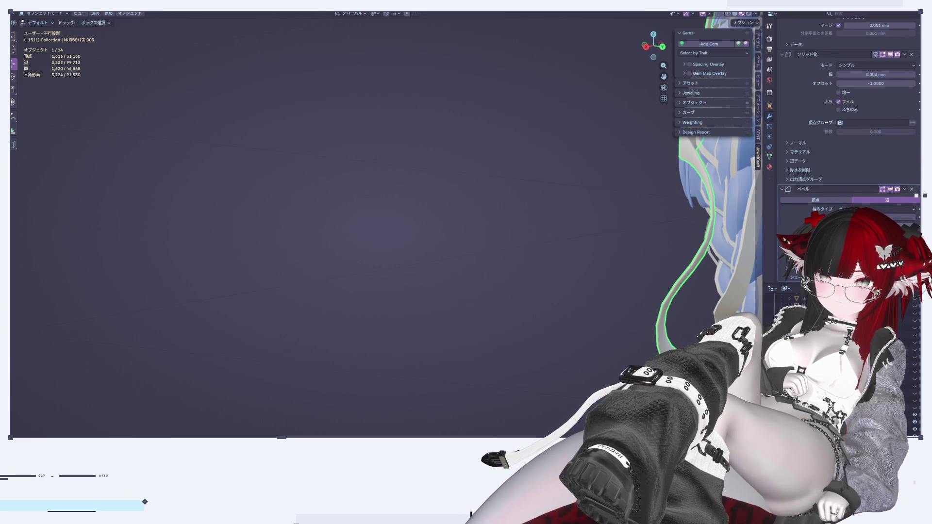
pyautogui.scroll(4, 850, 146)
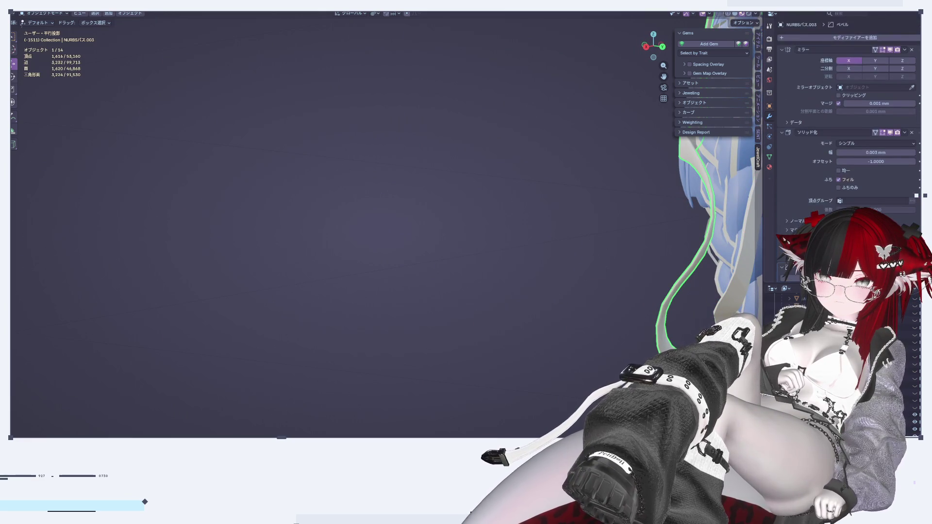
pyautogui.click(491, 255)
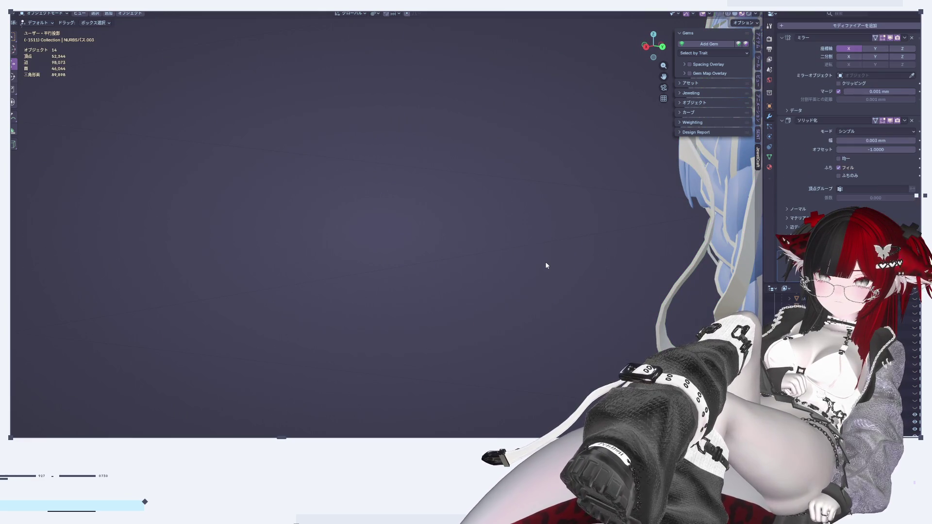
# Step: Snap to the Right view and open a ribbon strip in Edit Mode
pyautogui.moveTo(543, 268)
pyautogui.mouseDown(button='middle')
pyautogui.moveTo(672, 277)
pyautogui.moveTo(668, 200)
pyautogui.mouseUp(button='middle')
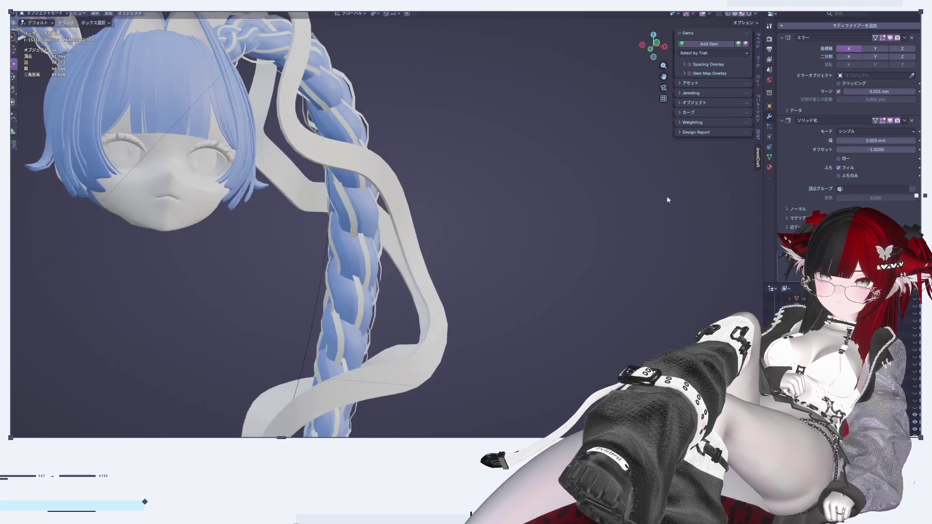
pyautogui.click(665, 46)
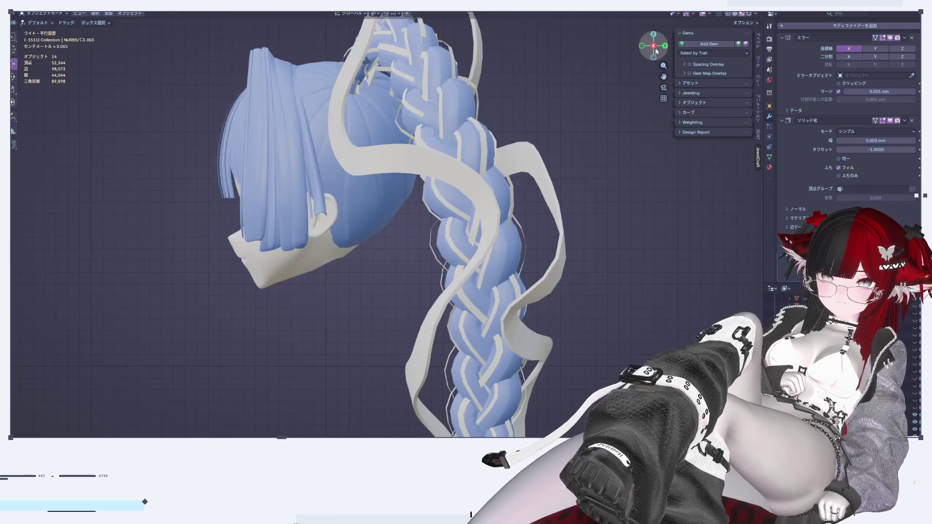
pyautogui.click(412, 165)
pyautogui.press('Tab')
pyautogui.moveTo(412, 165); pyautogui.dragTo(565, 151, button='middle')
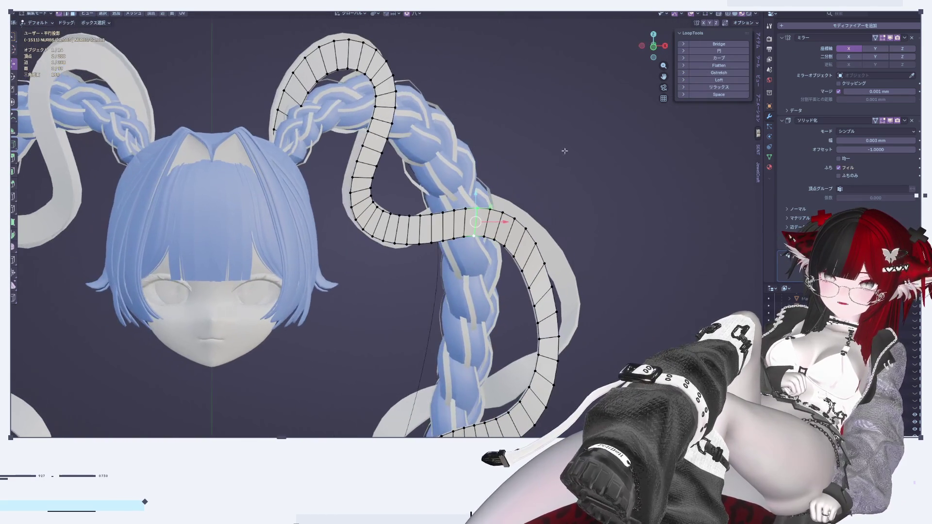
# Step: Frame both braids and the right ribbon's spiral in the front view
pyautogui.click(664, 46)
pyautogui.click(643, 46)
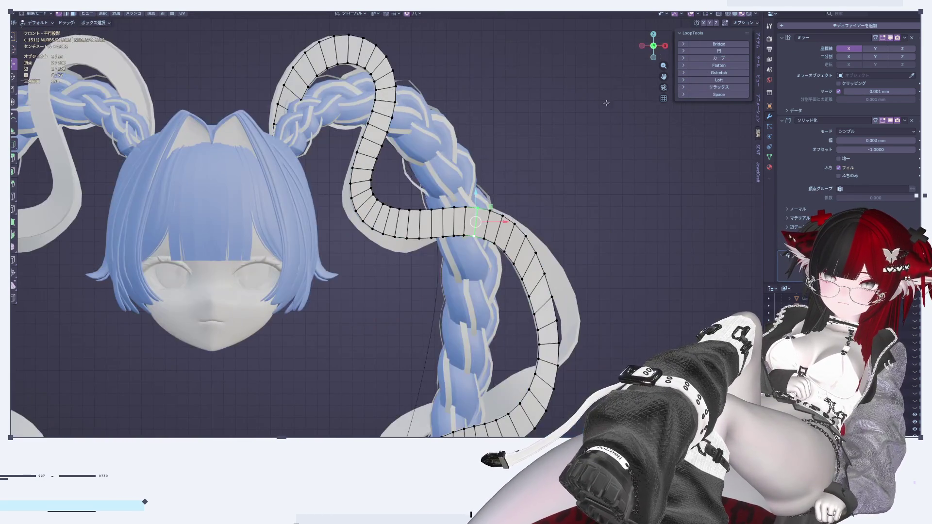
pyautogui.scroll(4, 442, 154)
pyautogui.keyDown('shift'); pyautogui.moveTo(441, 154); pyautogui.dragTo(401, 178, button='middle'); pyautogui.keyUp('shift')
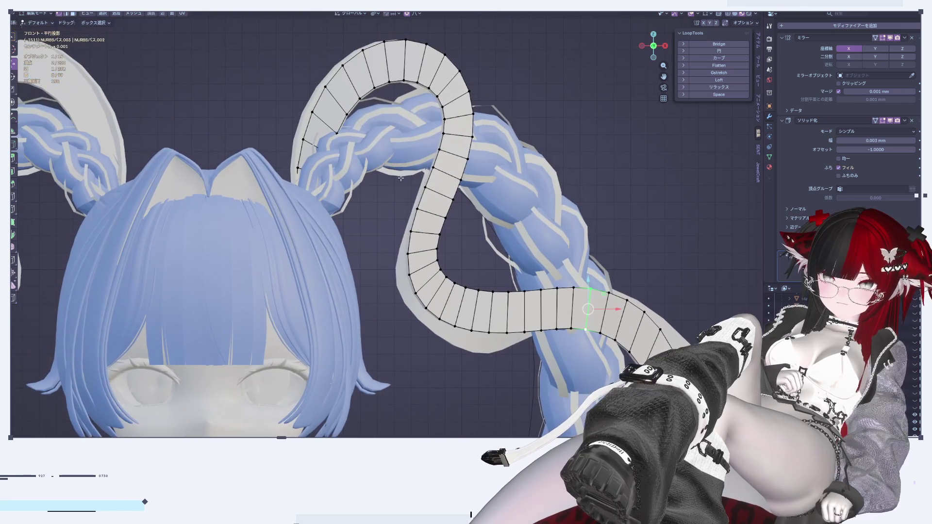
pyautogui.scroll(-4, 447, 212)
pyautogui.moveTo(535, 408)
pyautogui.keyDown('shift'); pyautogui.mouseDown(button='middle')
pyautogui.moveTo(541, 243)
pyautogui.moveTo(500, 160)
pyautogui.moveTo(427, 170)
pyautogui.moveTo(497, 160)
pyautogui.moveTo(452, 154)
pyautogui.moveTo(487, 266)
pyautogui.moveTo(452, 273)
pyautogui.mouseUp(button='middle'); pyautogui.keyUp('shift')
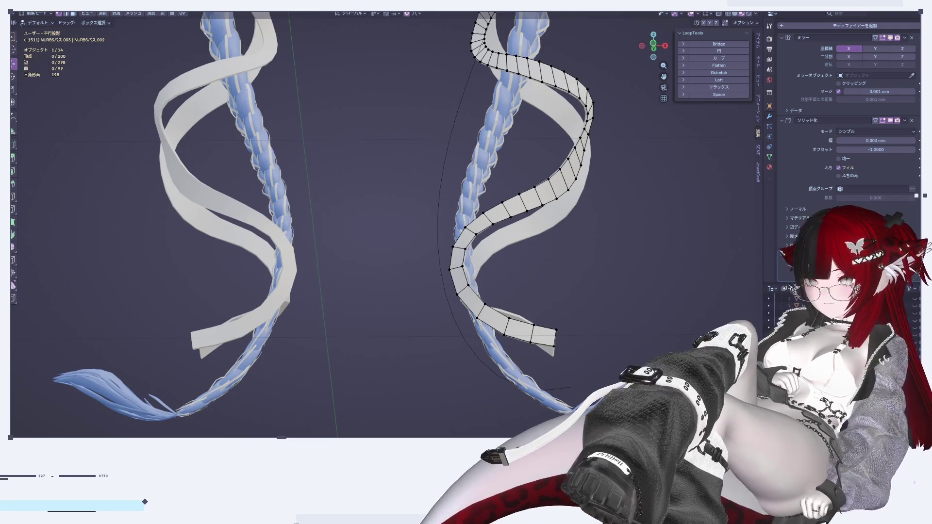
# Step: Select the whole ribbon strip, test LoopTools Flatten from a side view, then undo it
pyautogui.keyDown('alt'); pyautogui.click(485, 230); pyautogui.keyUp('alt')
pyautogui.press('a')
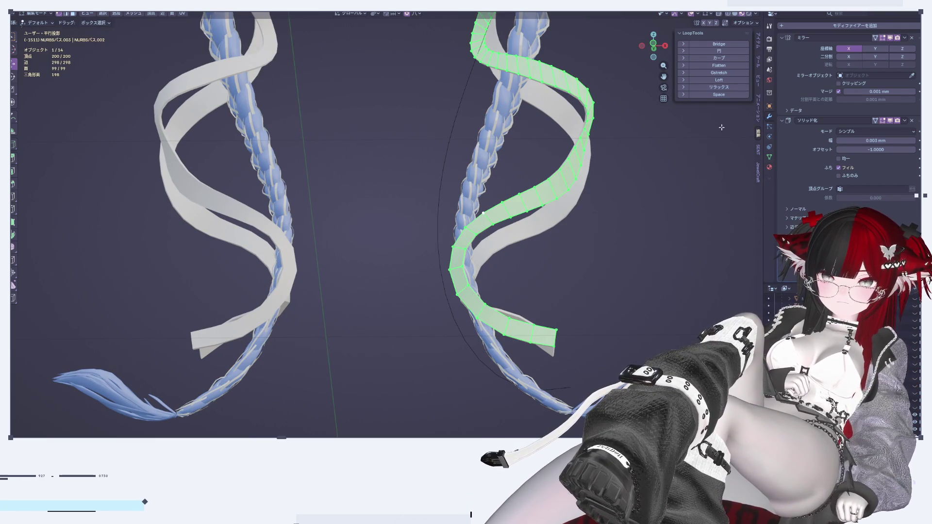
pyautogui.click(742, 66)
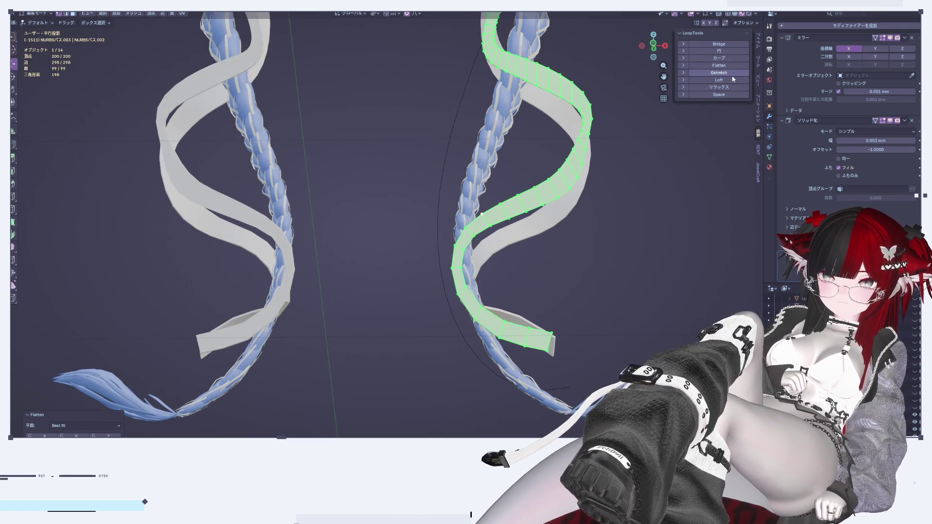
pyautogui.hotkey('ctrl', 'z')
pyautogui.click(725, 65)
pyautogui.moveTo(670, 78)
pyautogui.mouseDown(button='middle')
pyautogui.moveTo(573, 72)
pyautogui.moveTo(548, 288)
pyautogui.moveTo(557, 282)
pyautogui.mouseUp(button='middle')
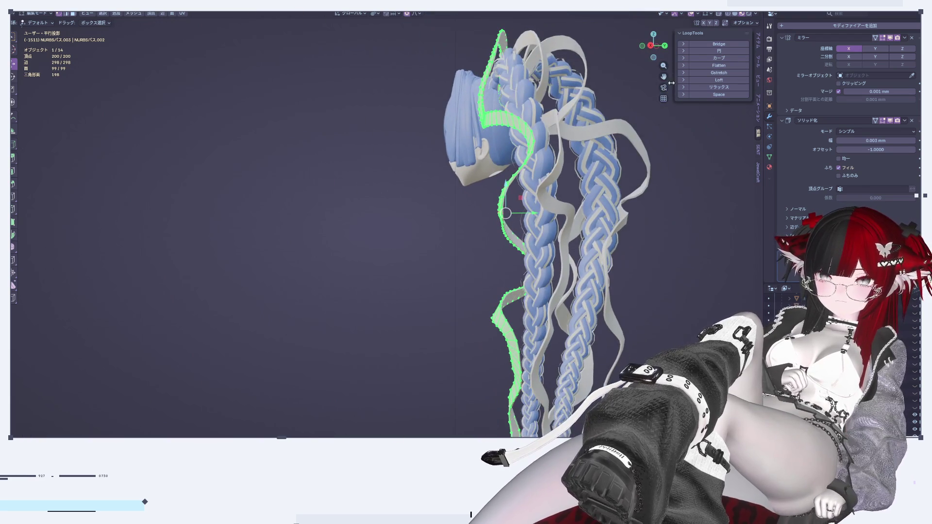
pyautogui.click(726, 66)
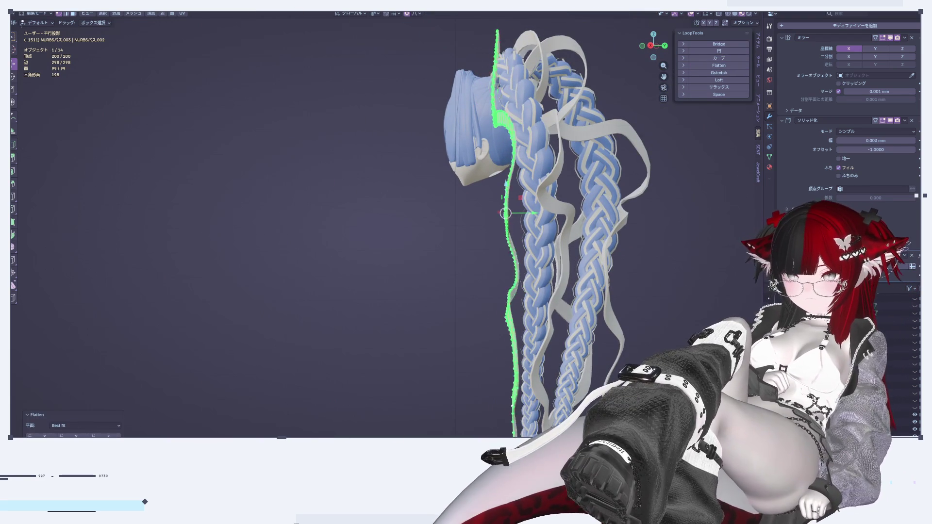
pyautogui.hotkey('ctrl', 'z')
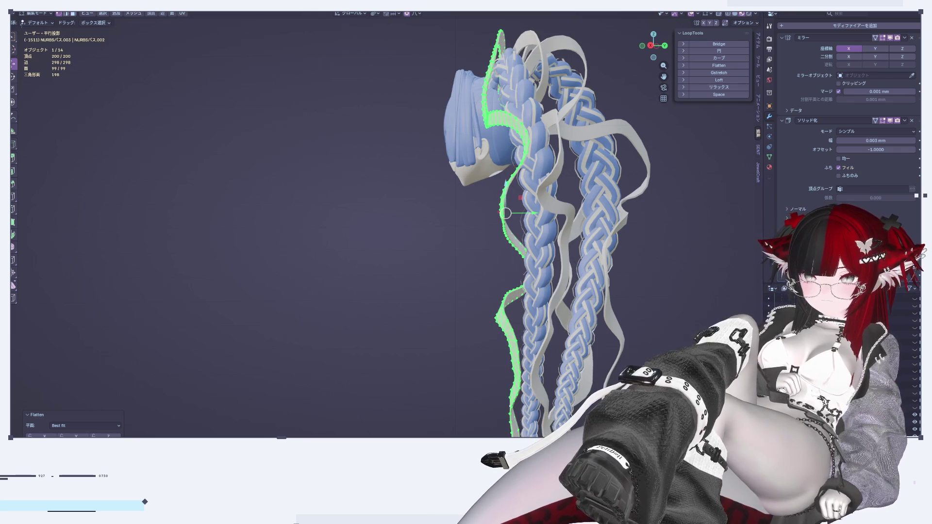